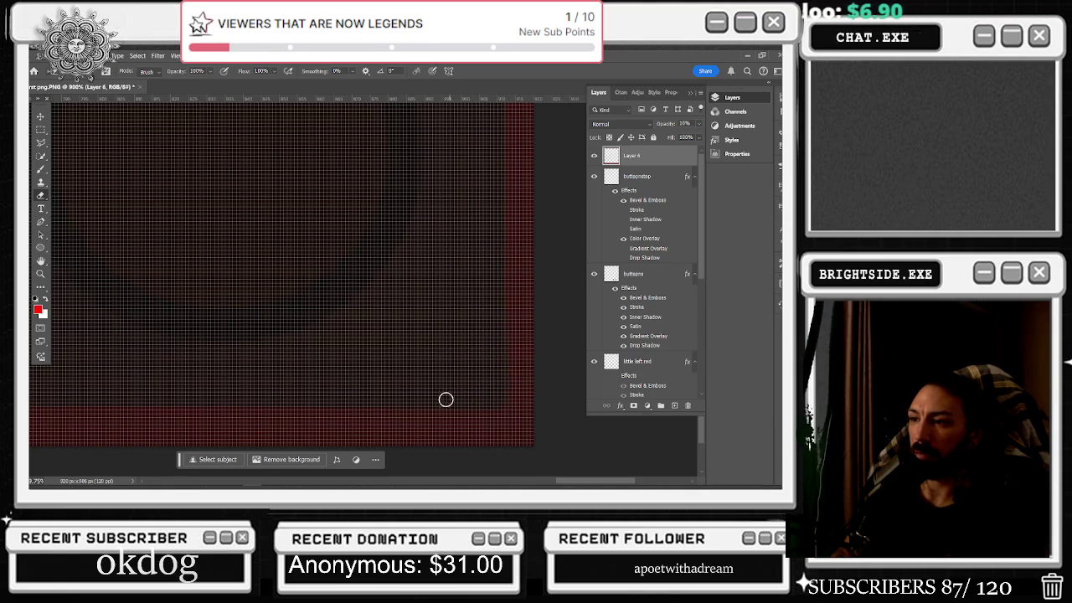
- Switch to the Rectangular Marquee tool and open Layer 6's Blending Options
scroll(219, 394, down, 8)
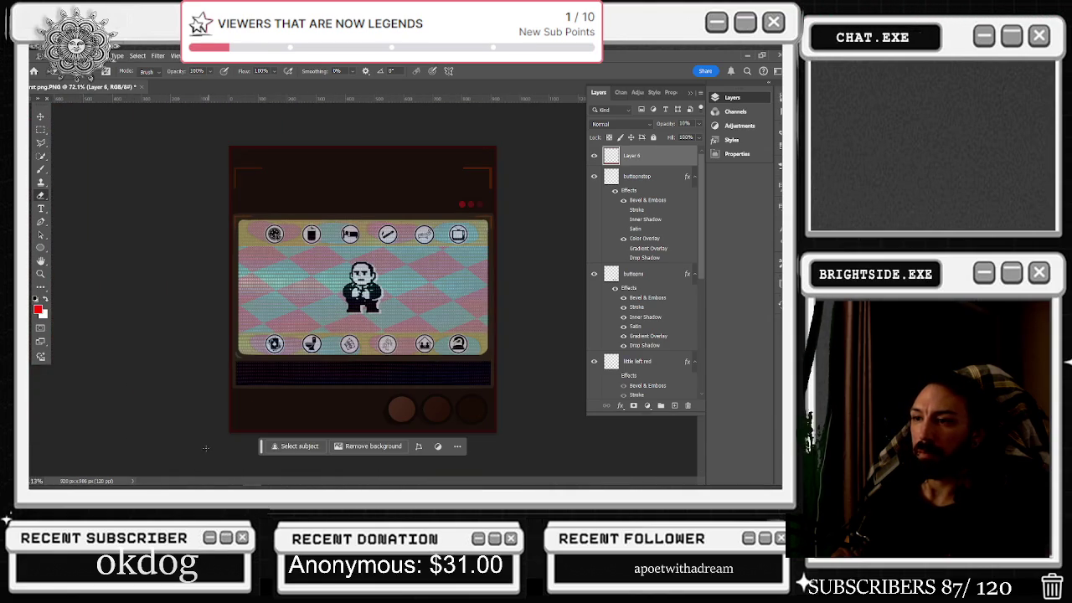
scroll(176, 402, up, 5)
scroll(169, 397, up, 4)
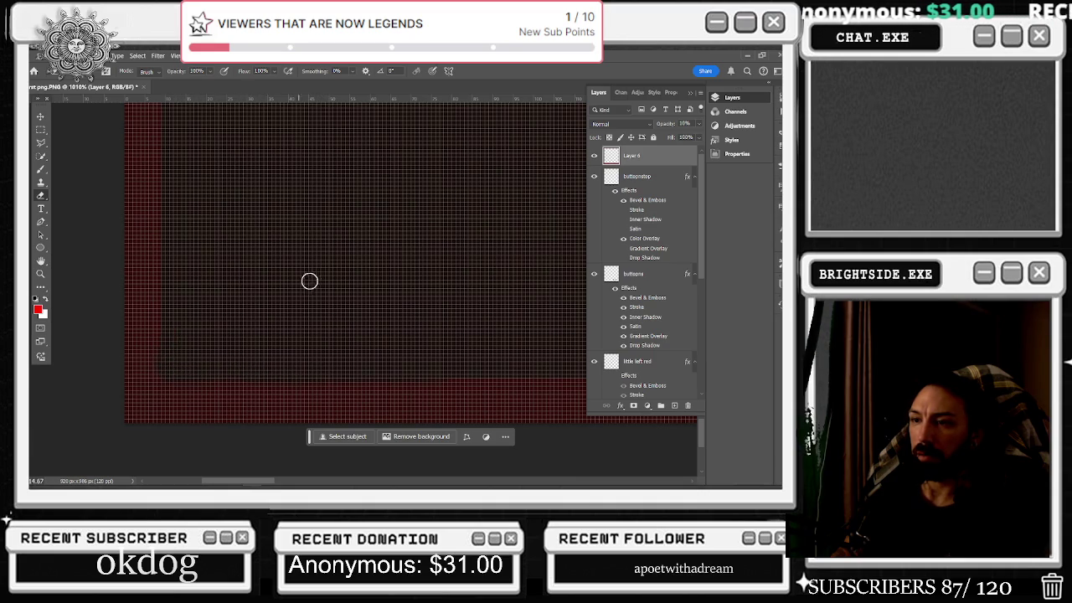
scroll(369, 285, down, 3)
scroll(518, 315, up, 1)
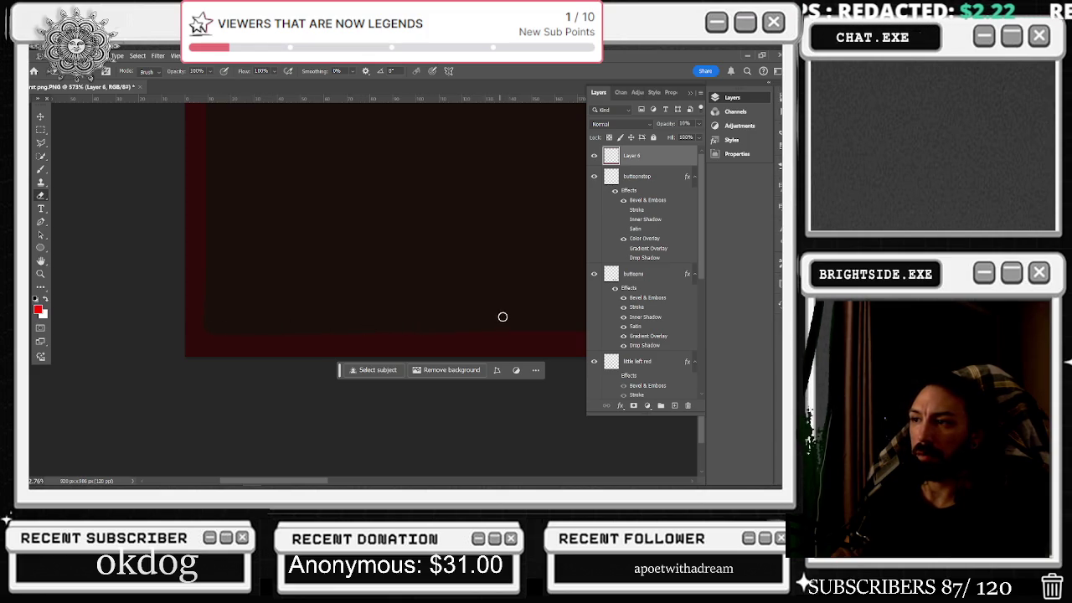
scroll(385, 297, down, 8)
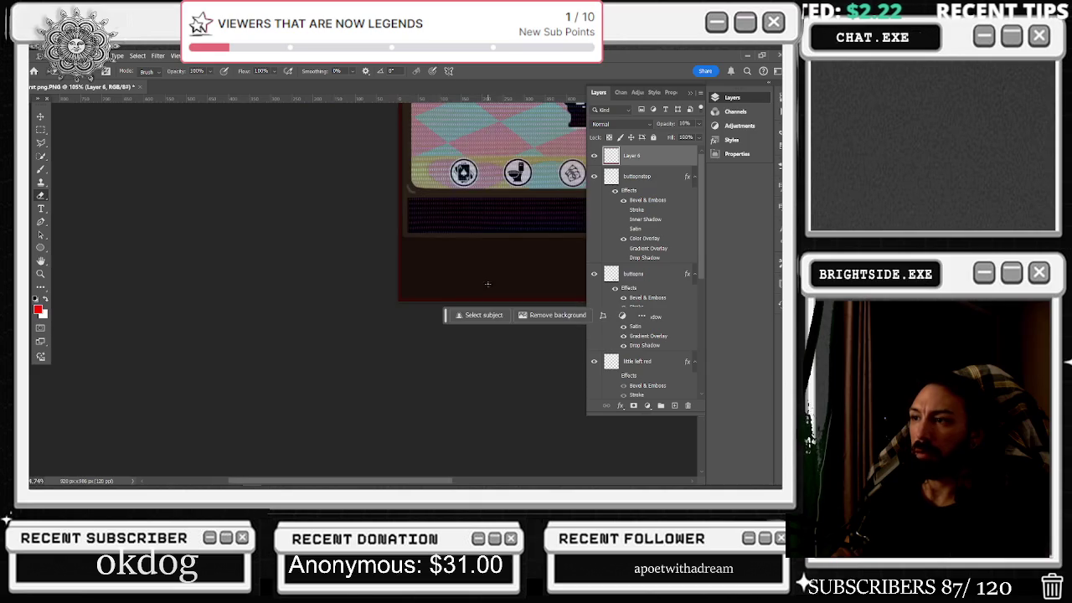
scroll(514, 275, down, 5)
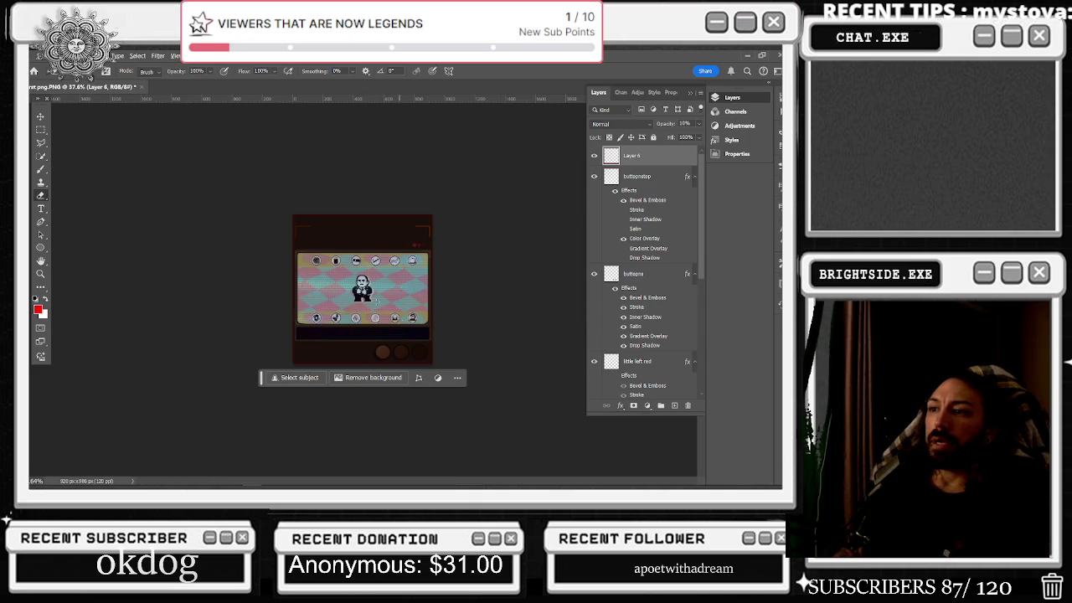
scroll(303, 190, up, 3)
scroll(302, 190, up, 3)
scroll(247, 167, up, 1)
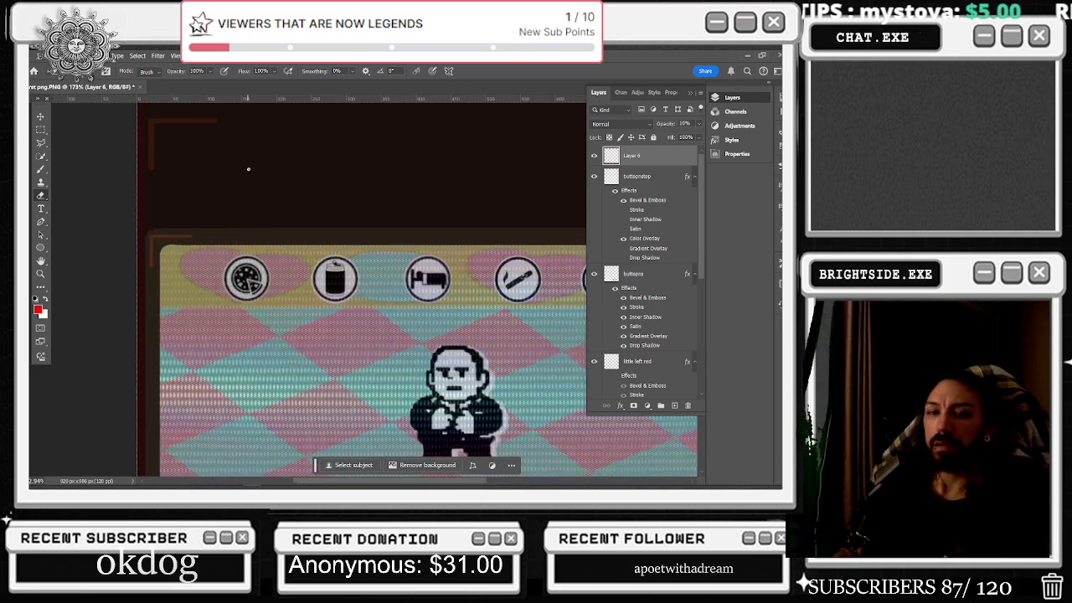
scroll(263, 177, up, 3)
scroll(265, 178, down, 4)
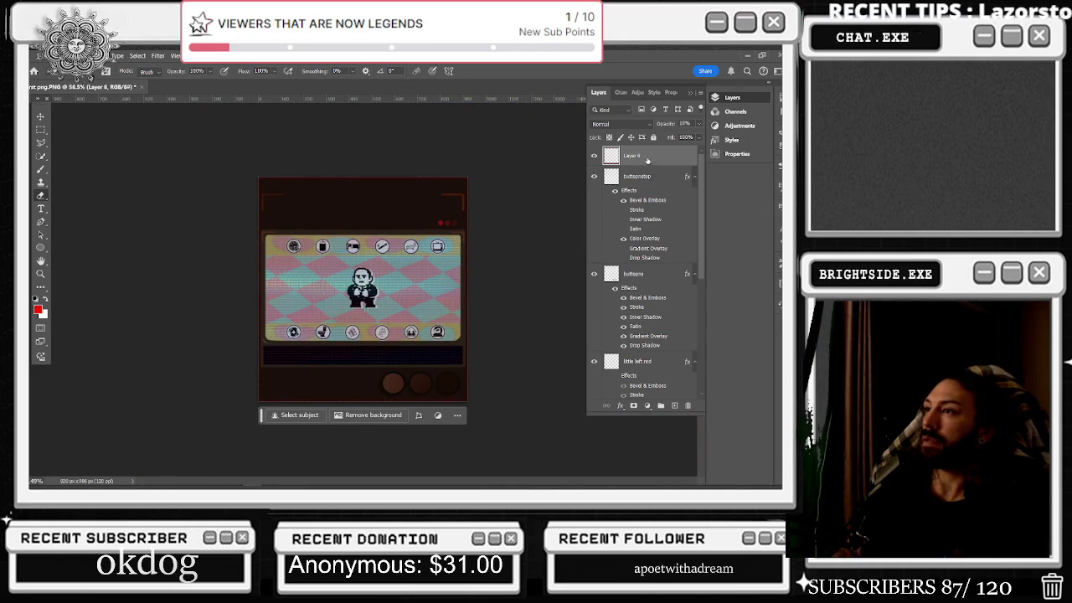
scroll(380, 159, up, 1)
key(m)
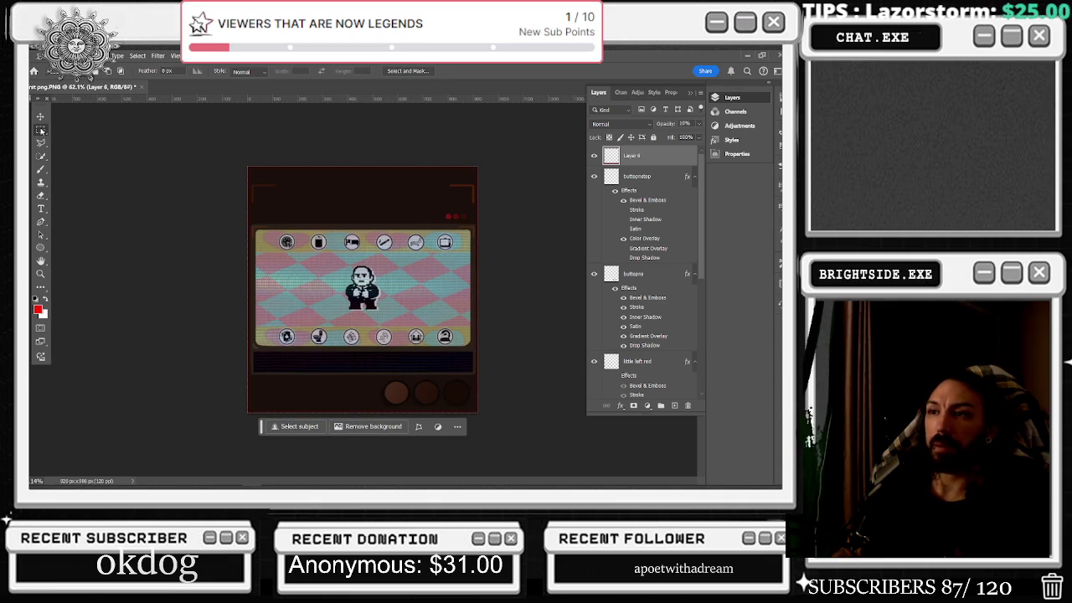
right_click(641, 161)
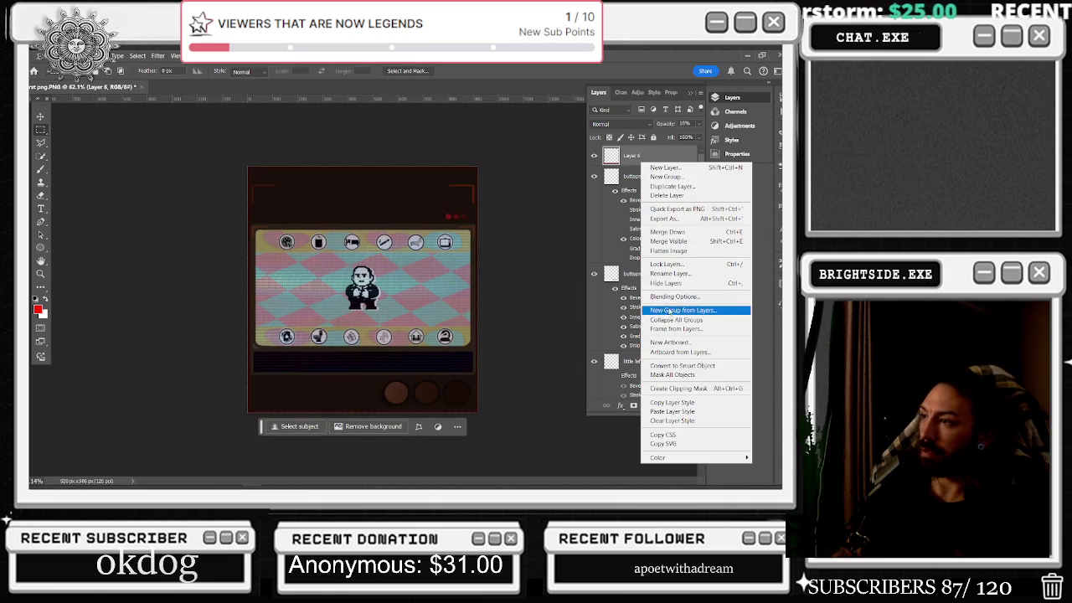
click(533, 259)
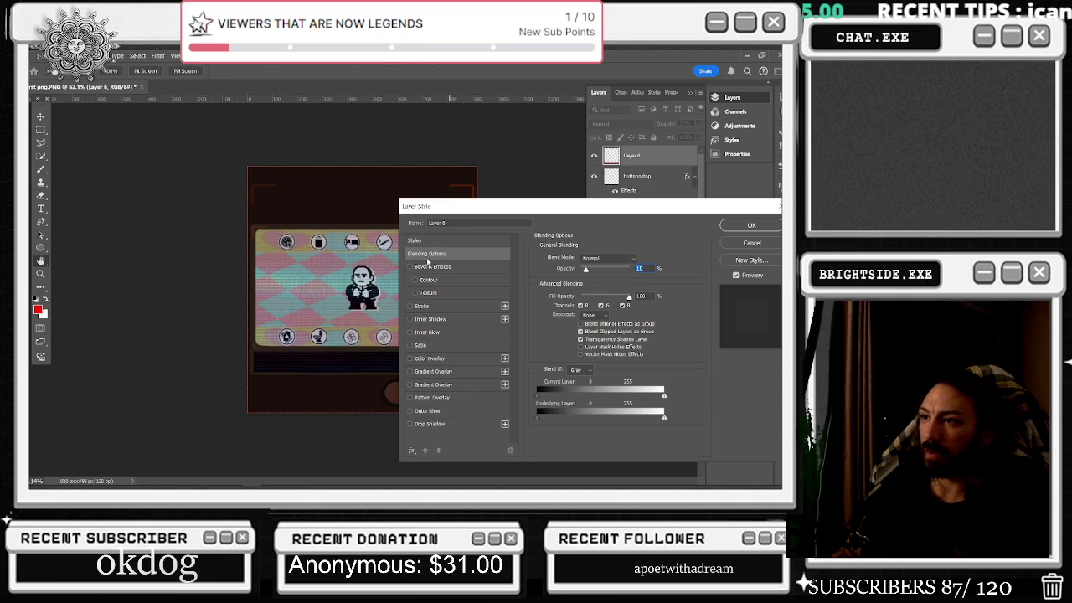
- Enable Stroke and Outer Glow on Layer 6, leaving Bevel & Emboss switched off
click(410, 266)
click(410, 306)
click(410, 411)
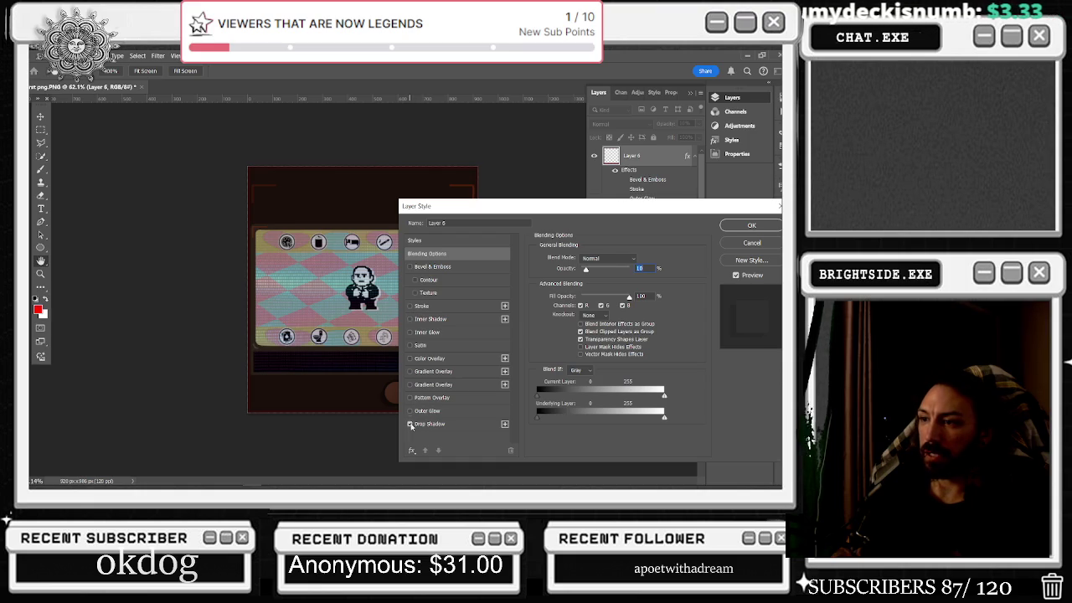
click(413, 268)
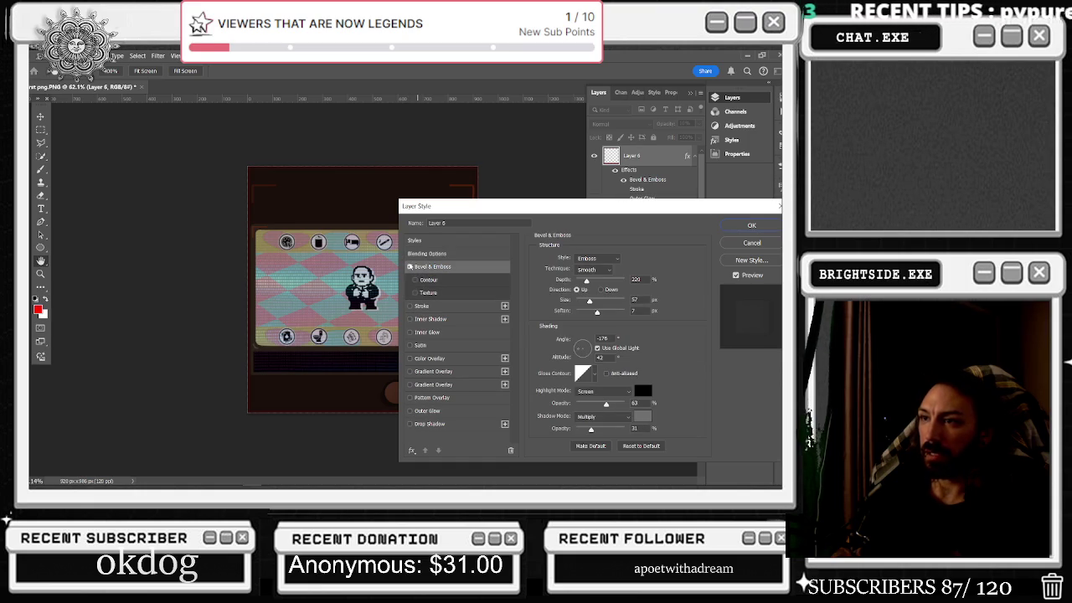
click(410, 267)
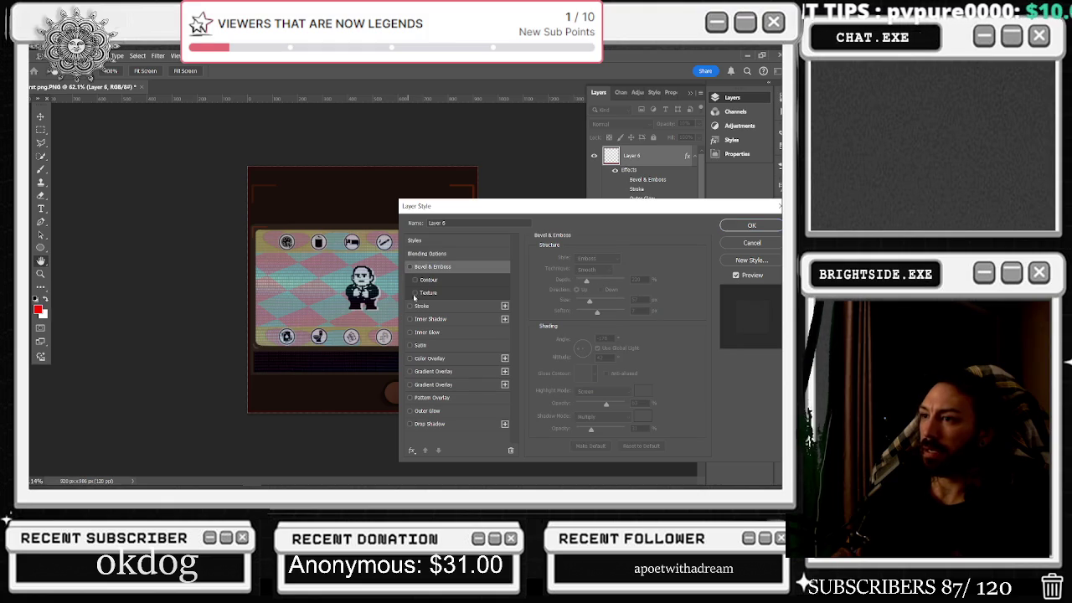
- Add a white (ffffff) Color Overlay in Normal blend mode
click(409, 359)
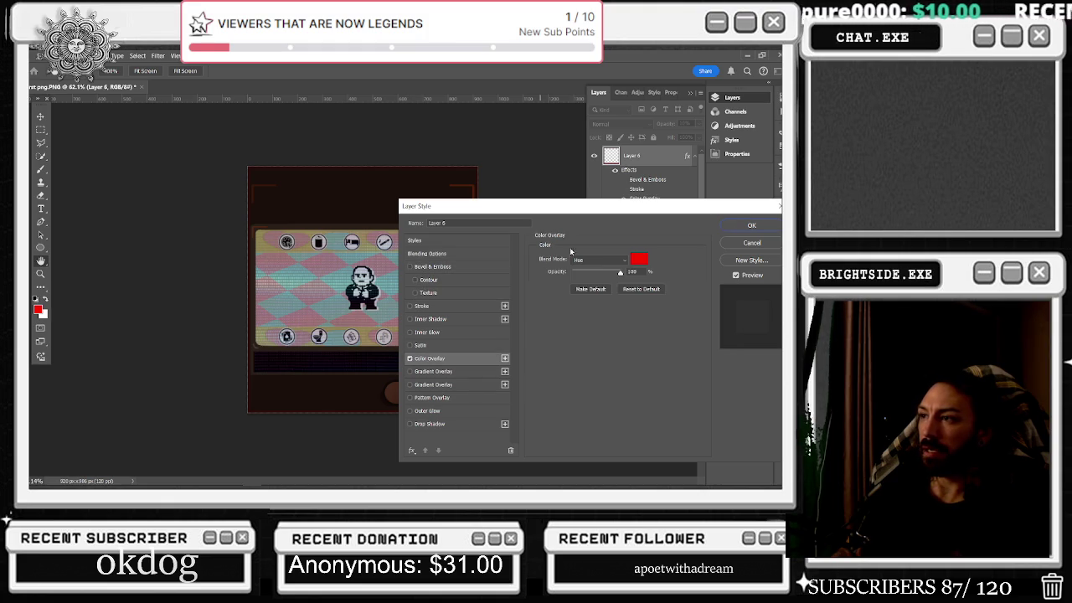
click(599, 260)
click(588, 201)
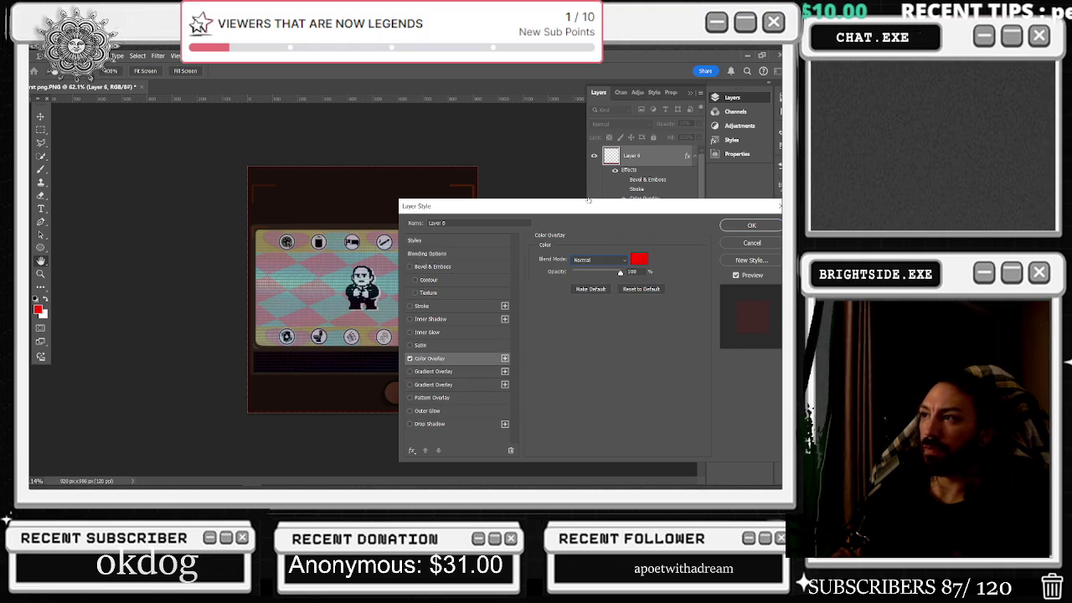
scroll(621, 260, down, 5)
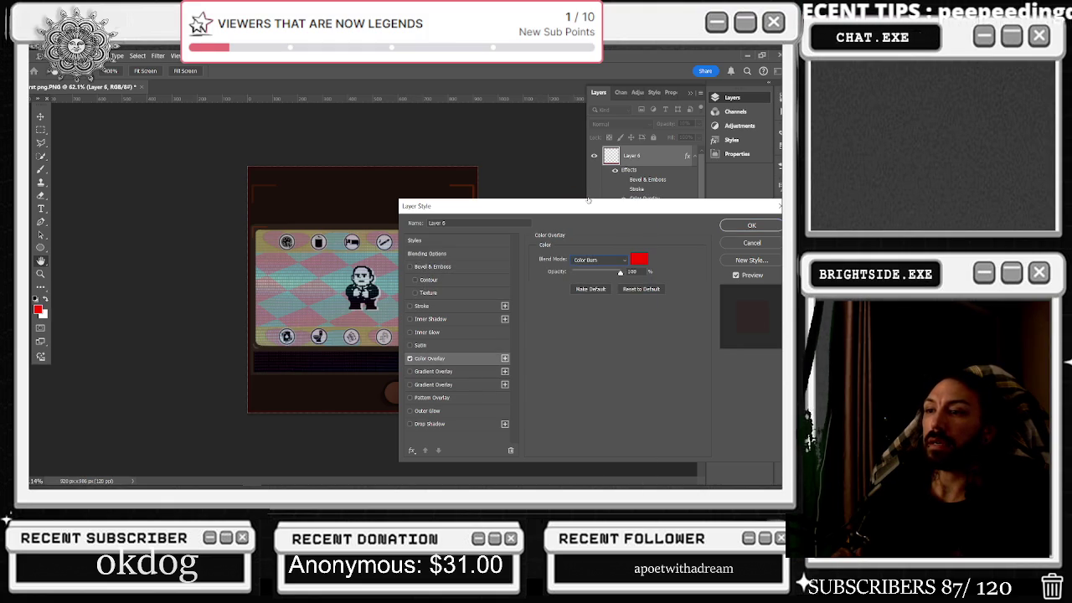
scroll(621, 259, down, 3)
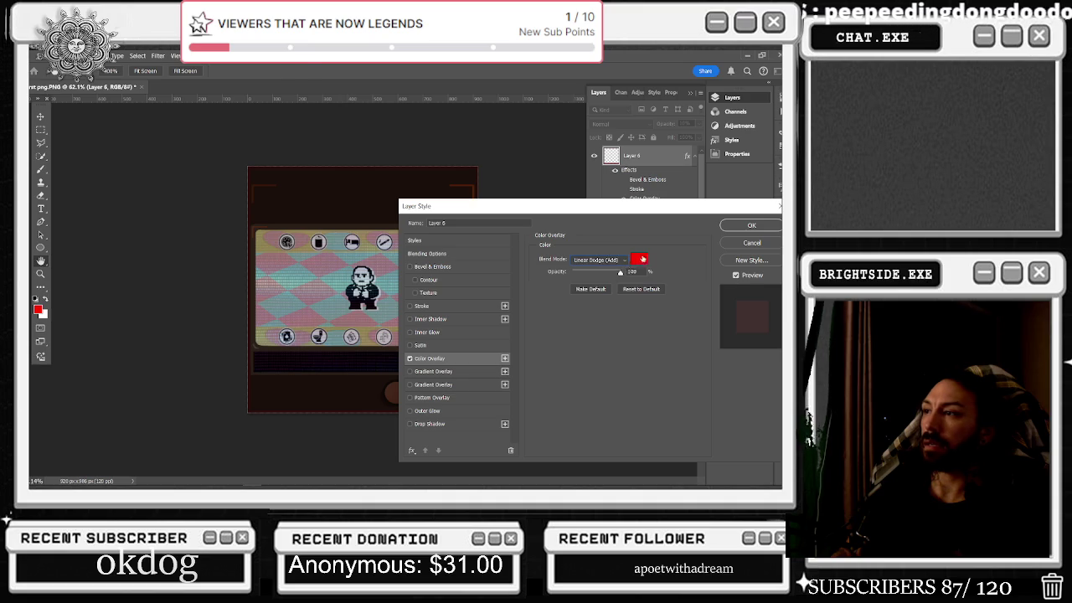
click(638, 258)
text(ffffff)
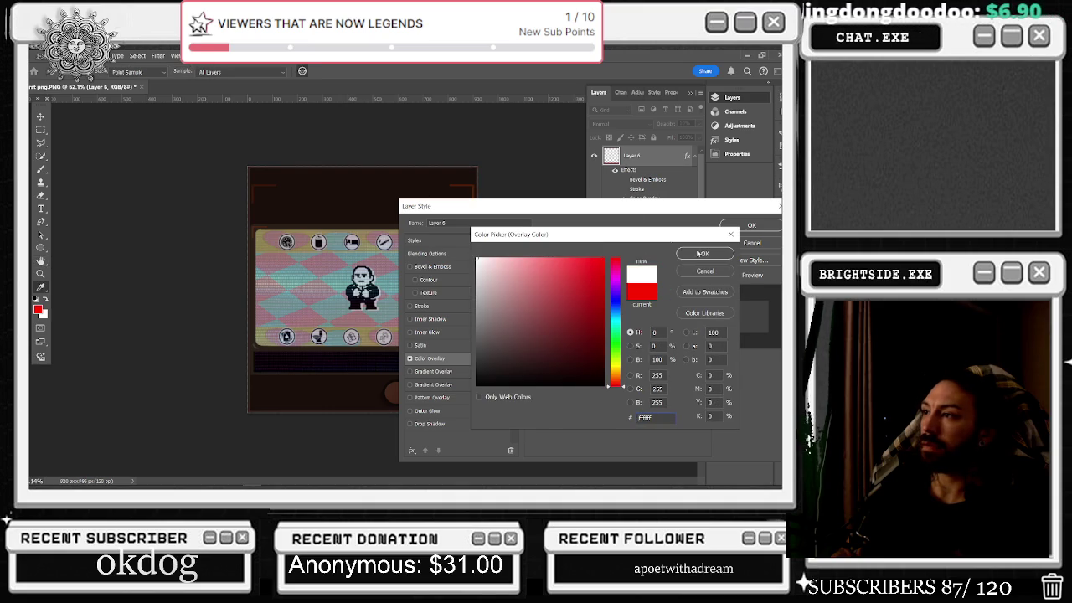
key(Return)
- Try Screen blend on the overlay, return it to Normal, and browse the Styles presets
click(610, 260)
click(607, 286)
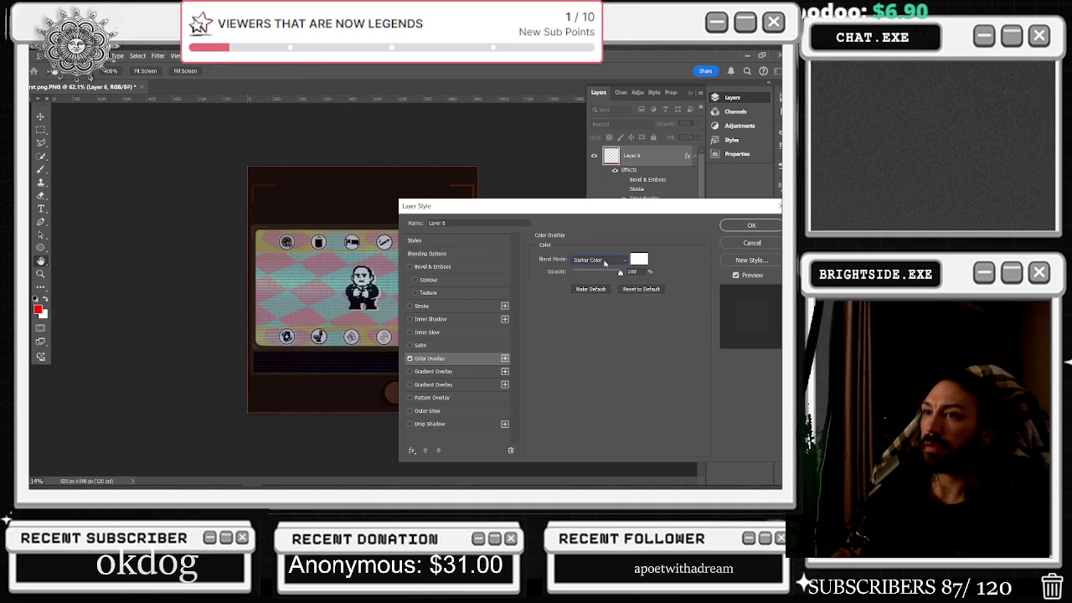
scroll(605, 263, down, 8)
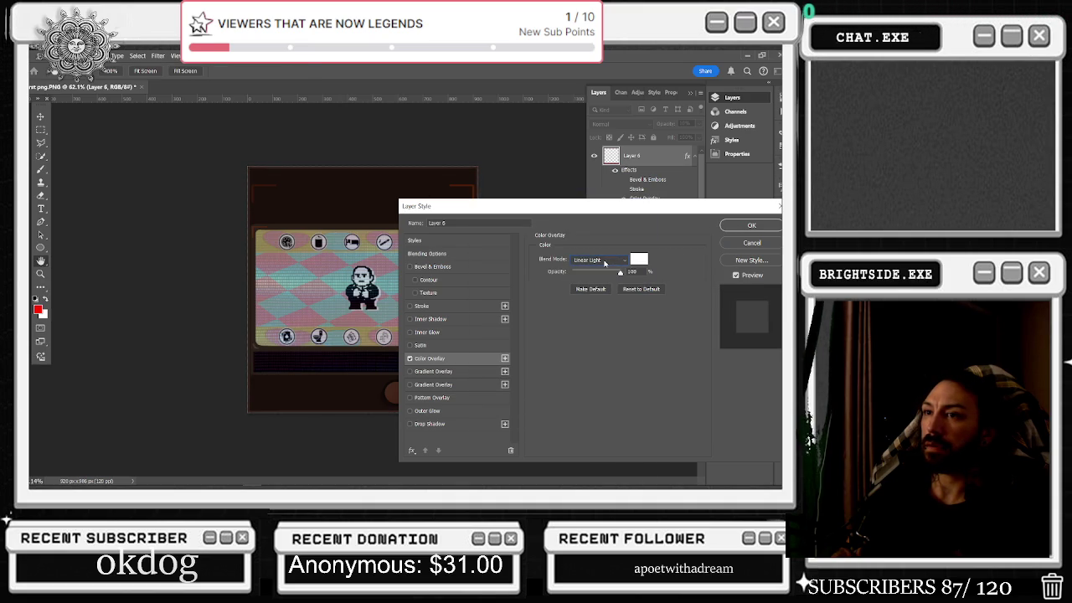
mouse_move(523, 206)
mouse_down()
mouse_move(495, 319)
mouse_move(503, 494)
mouse_move(602, 330)
mouse_move(644, 181)
mouse_up()
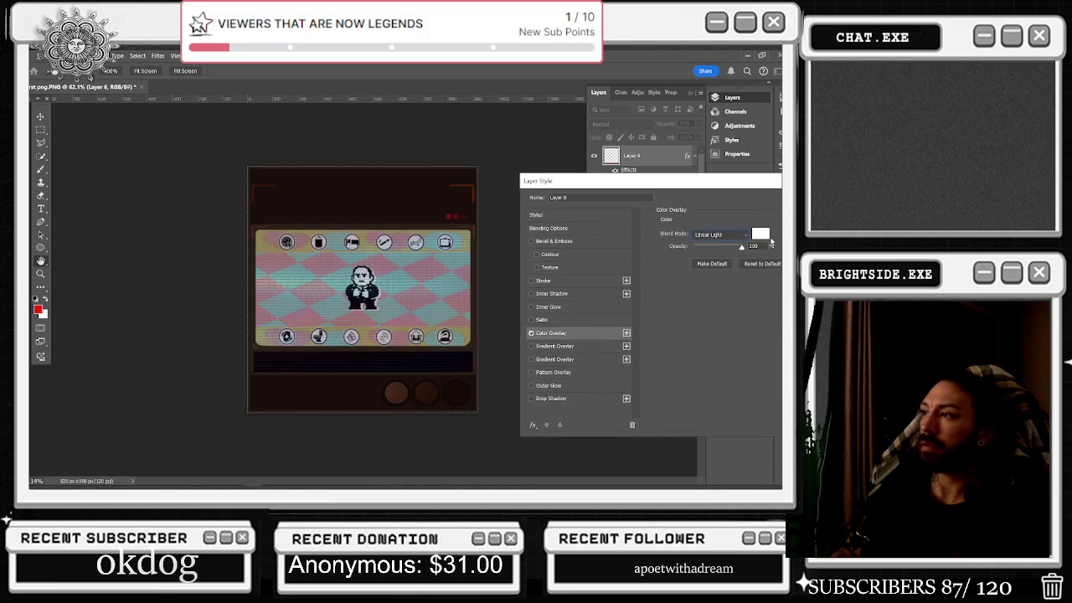
click(765, 237)
click(730, 234)
click(718, 234)
click(707, 204)
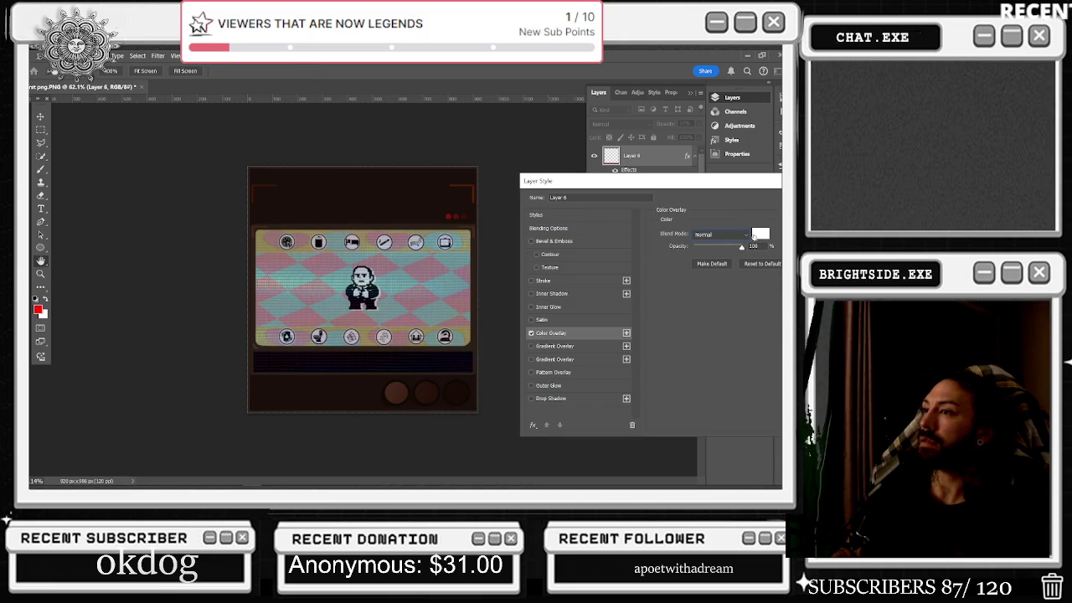
click(590, 217)
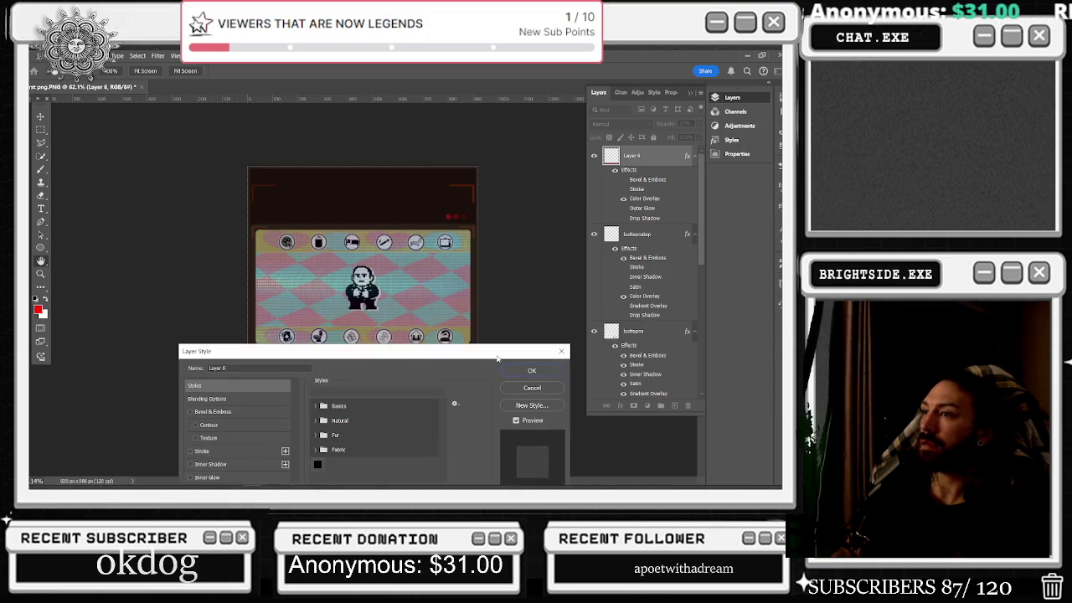
- Raise the layer opacity to 57% in Blending Options and toggle Color Overlay
click(209, 398)
mouse_move(372, 412)
mouse_down()
mouse_move(388, 414)
mouse_move(389, 425)
mouse_up()
mouse_move(391, 353)
mouse_down()
mouse_move(439, 198)
mouse_move(694, 156)
mouse_up()
click(493, 307)
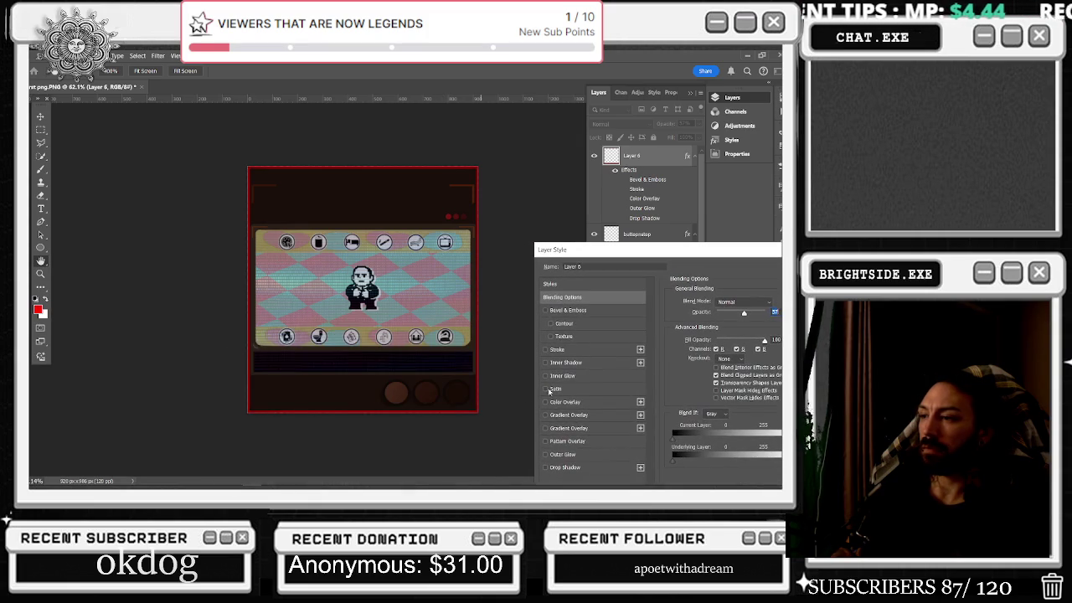
- Enable Inner Shadow, Gradient Overlay, Pattern Overlay and a 0%-opacity Inner Glow; disable Drop Shadow
click(546, 362)
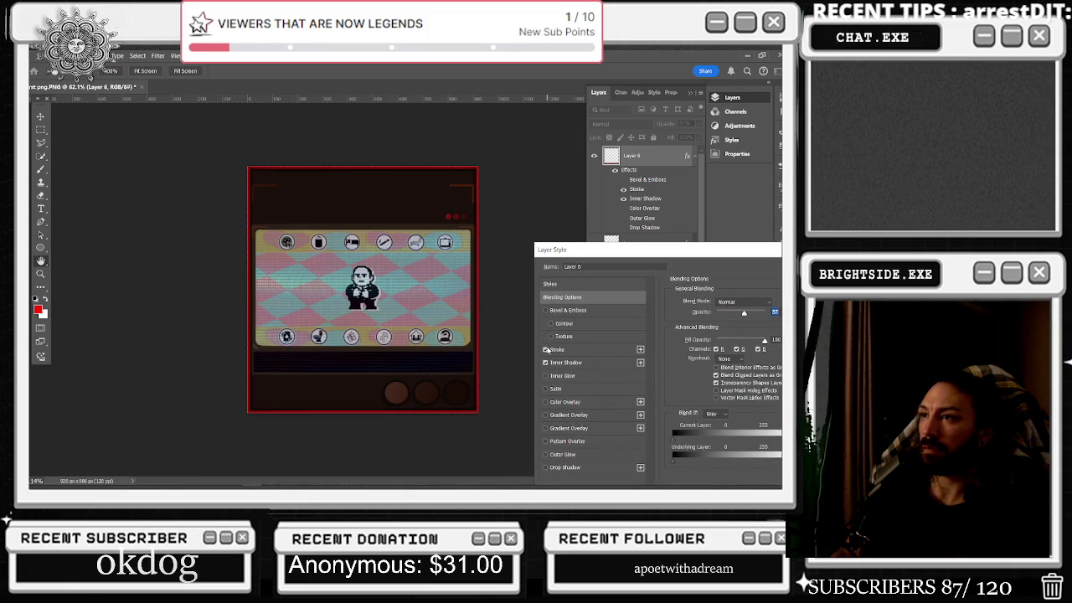
click(545, 416)
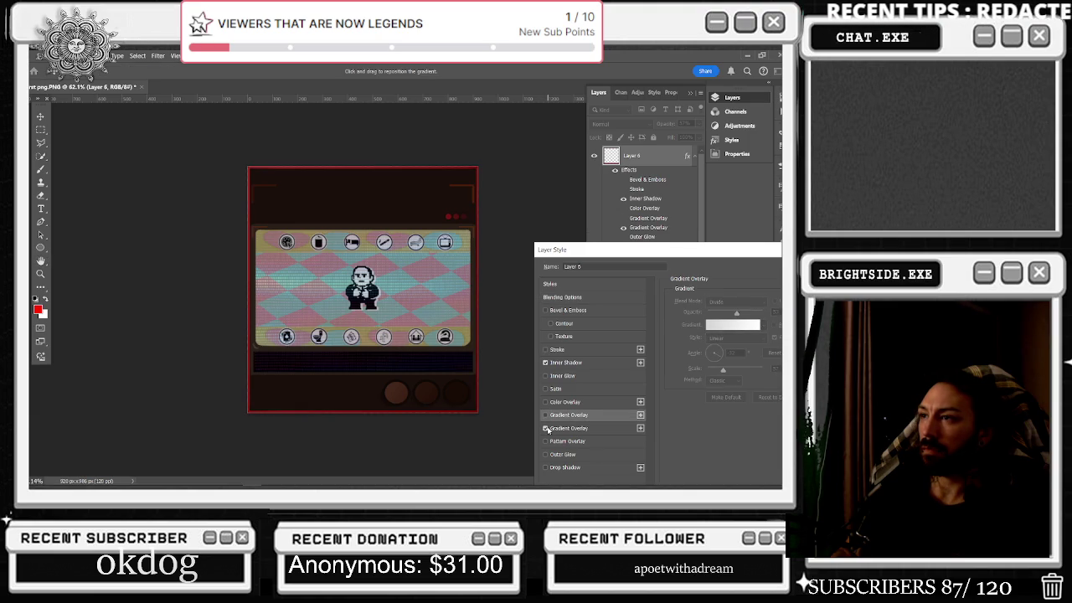
click(546, 442)
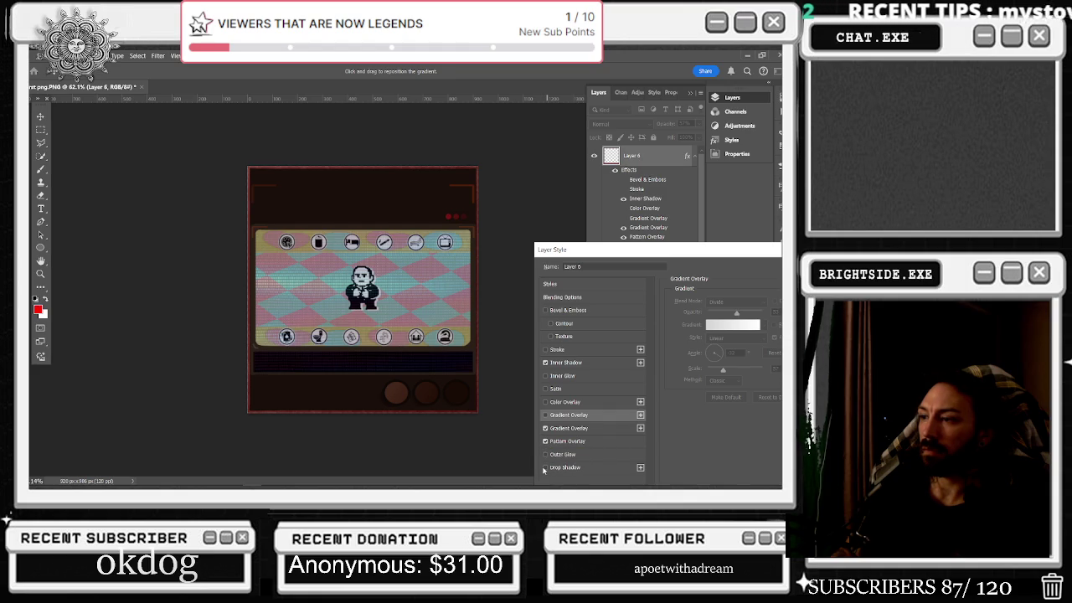
click(545, 467)
click(546, 468)
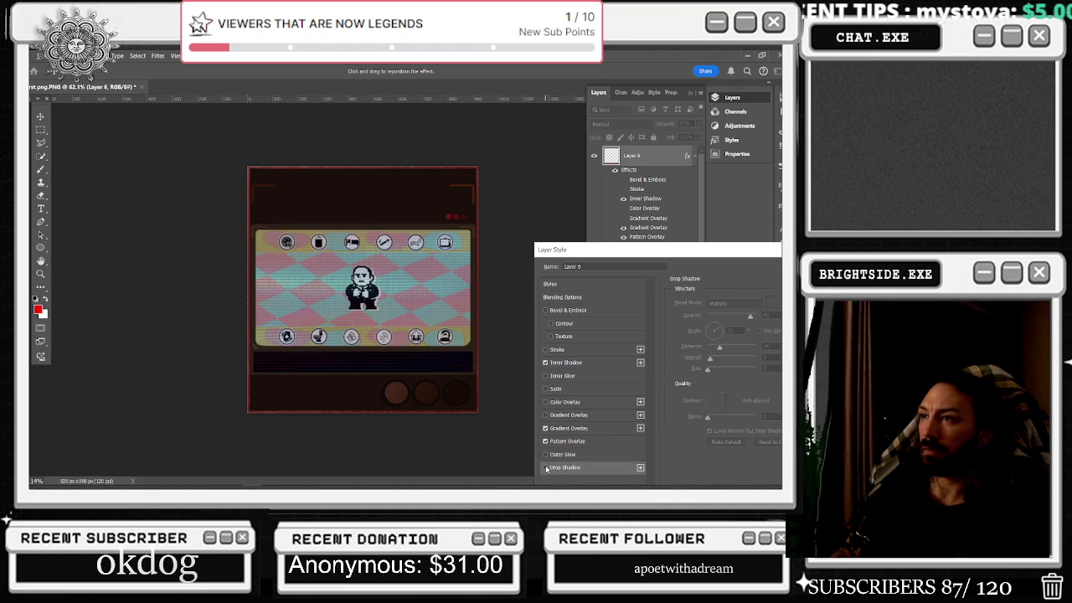
click(546, 376)
click(564, 376)
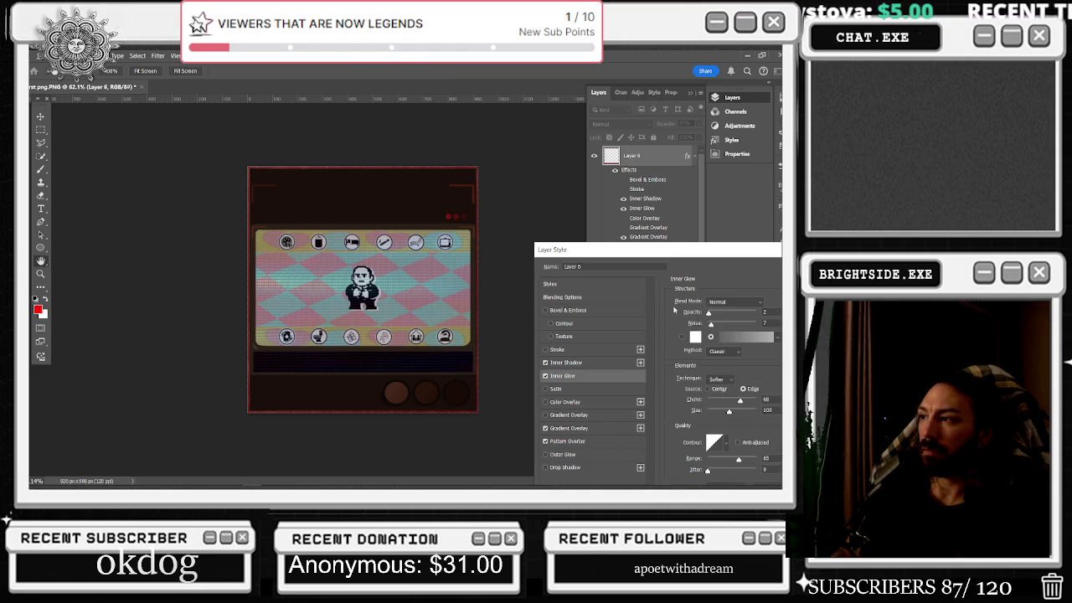
mouse_move(731, 315)
mouse_down()
mouse_move(707, 313)
mouse_move(740, 320)
mouse_move(722, 322)
mouse_move(777, 311)
mouse_move(702, 319)
mouse_up()
- Turn on the second Gradient Overlay and lower Pattern Overlay opacity to 25%
click(566, 363)
click(569, 429)
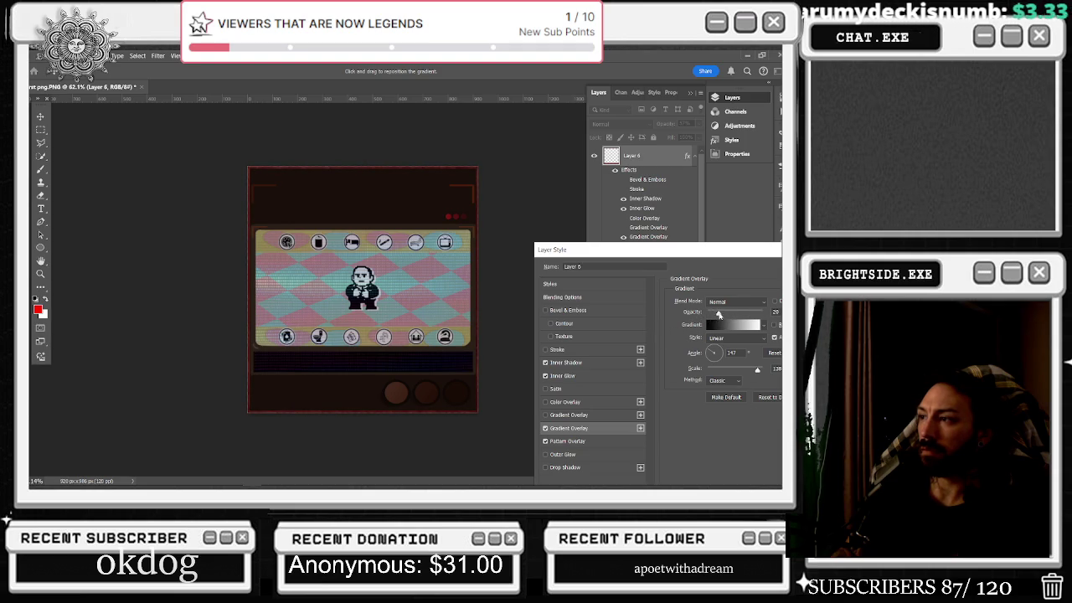
click(563, 442)
mouse_move(733, 318)
mouse_down()
mouse_move(709, 315)
mouse_move(720, 315)
mouse_up()
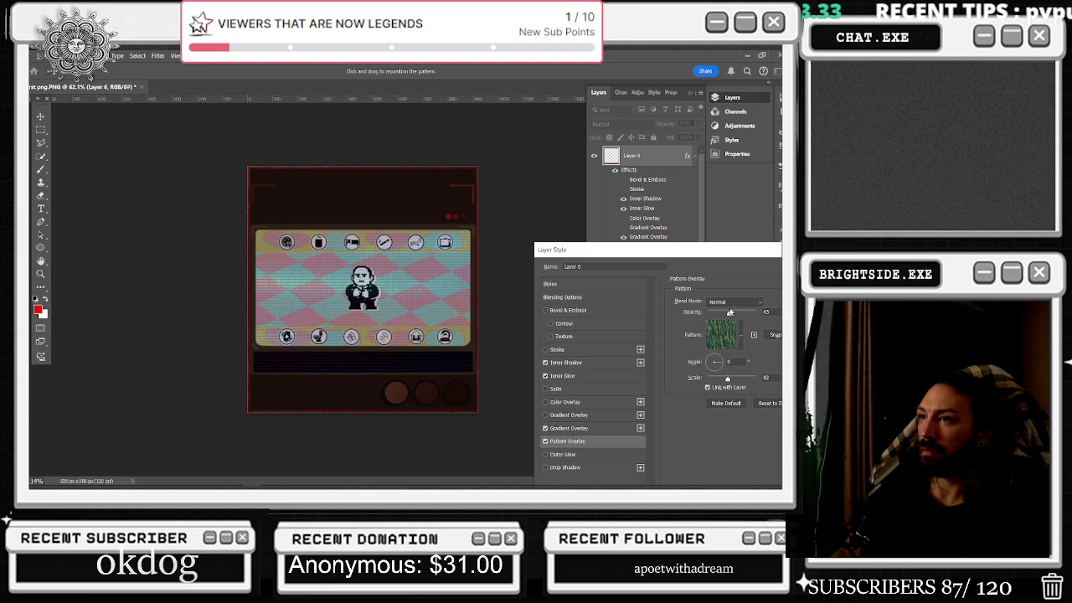
- Reduce the Inner Shadow opacity while checking the frame on the canvas
click(570, 362)
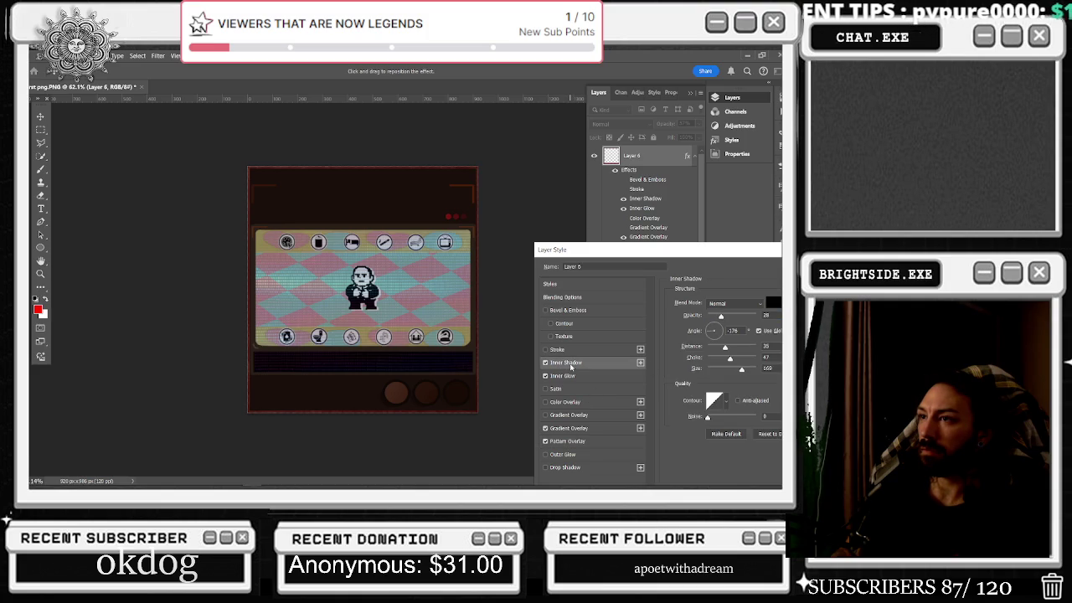
drag(628, 251, 215, 377)
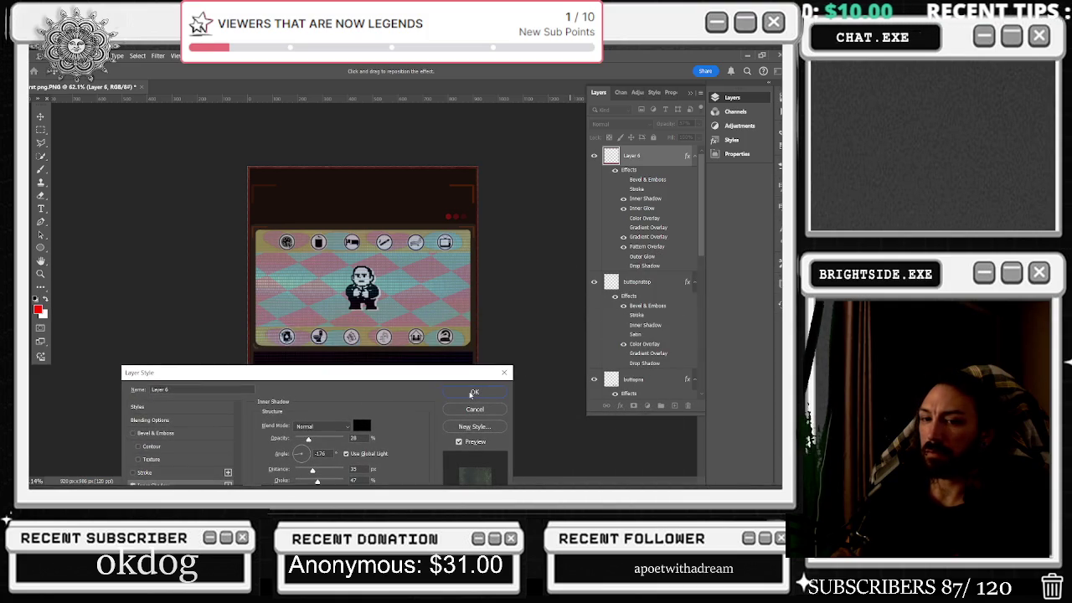
mouse_move(310, 441)
mouse_down()
mouse_move(343, 444)
mouse_move(301, 451)
mouse_move(314, 442)
mouse_up()
click(309, 441)
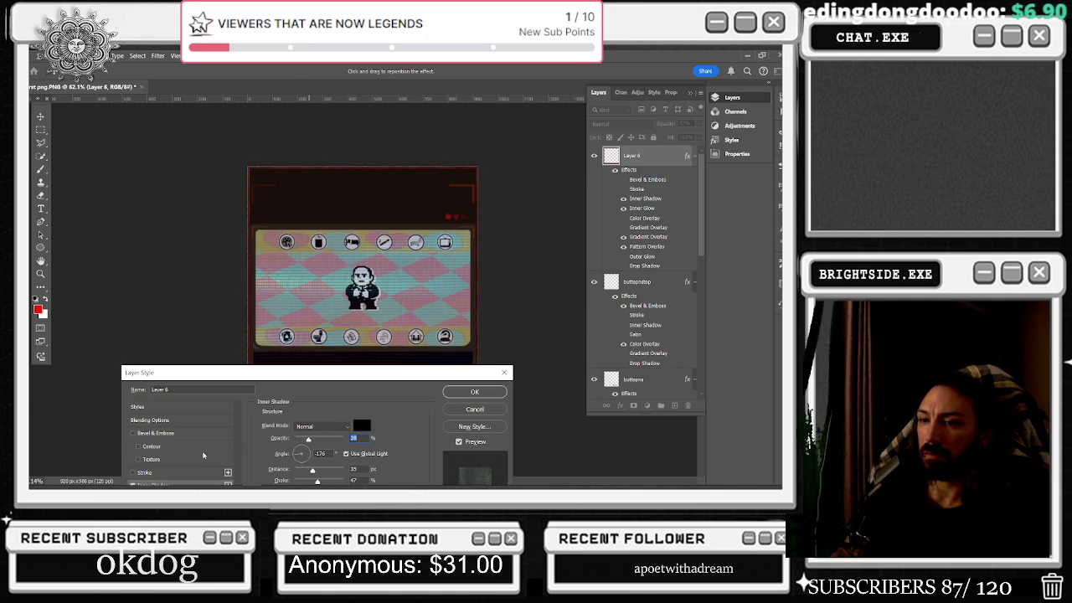
mouse_move(228, 373)
mouse_down()
mouse_move(413, 318)
mouse_move(549, 224)
mouse_up()
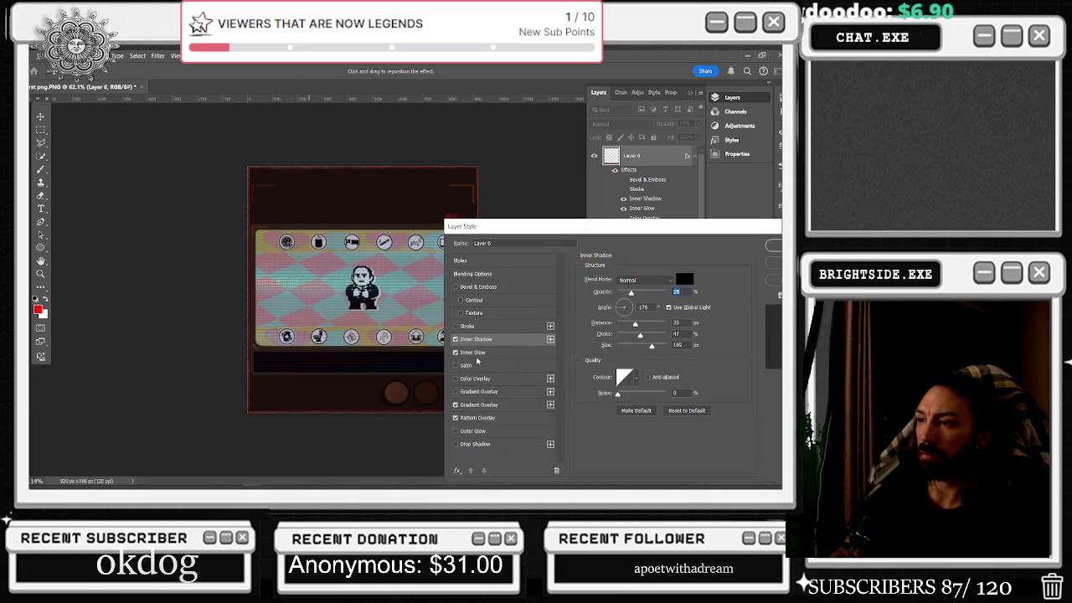
- Enable Color Overlay at low opacity and apply the layer style
click(484, 405)
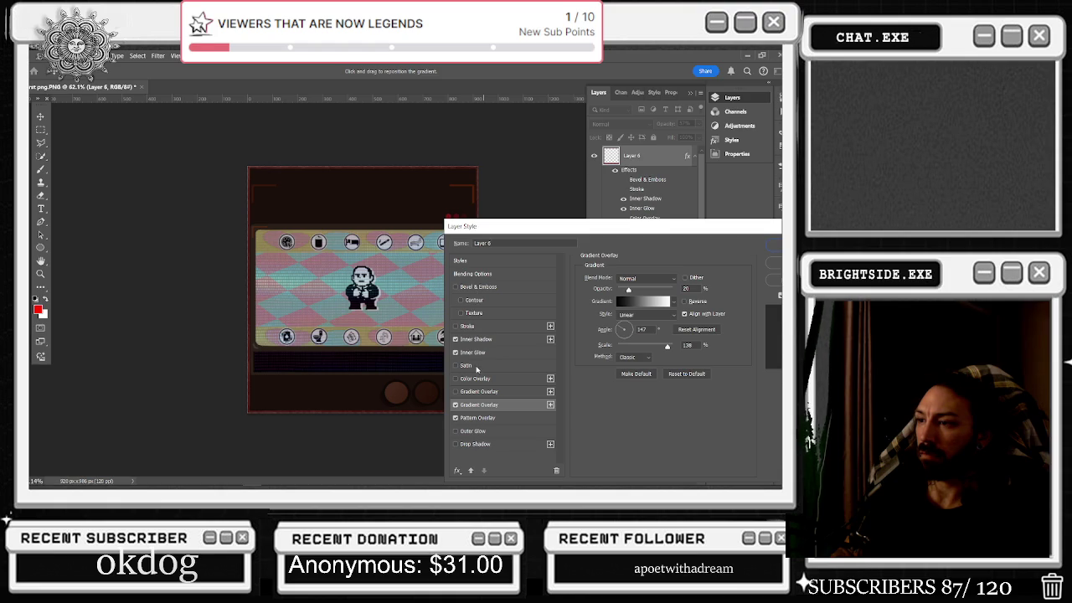
click(455, 378)
click(469, 379)
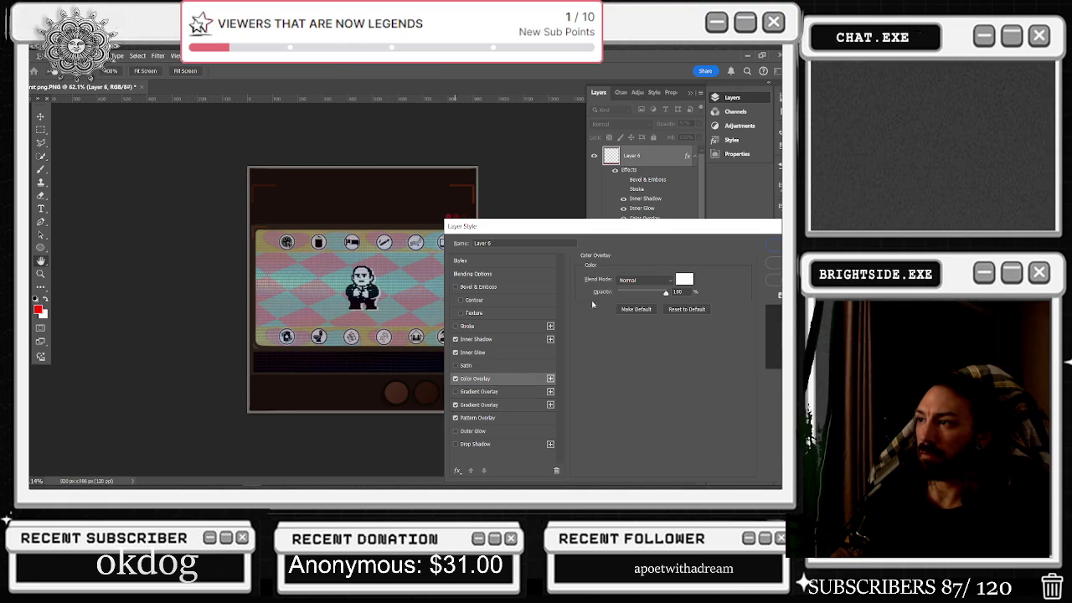
drag(664, 293, 619, 302)
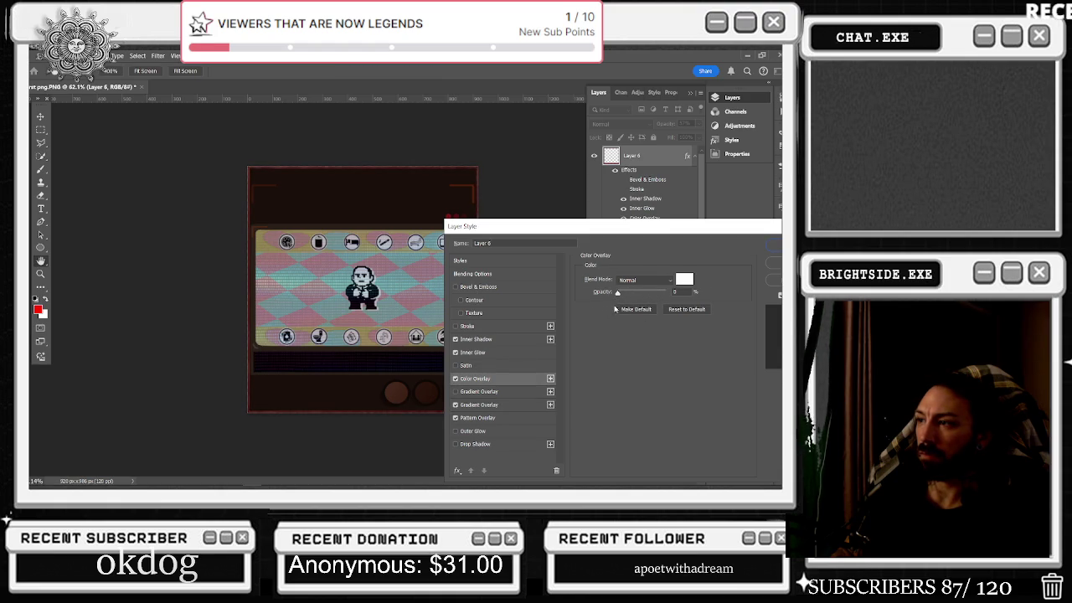
click(774, 245)
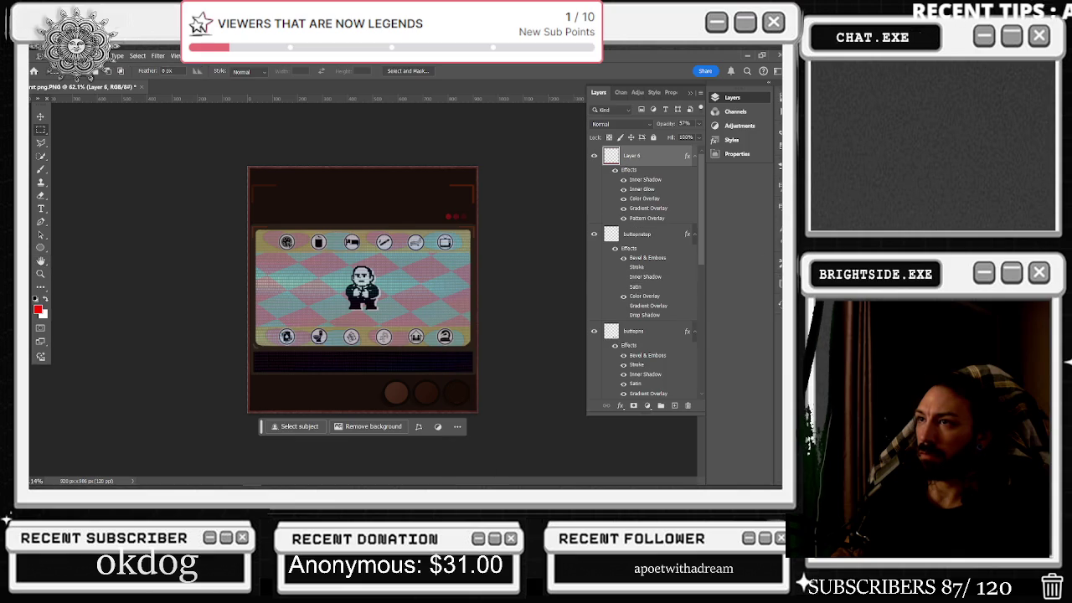
- Set Layer 6's opacity to 34% with number keys and reopen its Gradient Overlay settings
key(5)
key(4)
scroll(360, 260, up, 3)
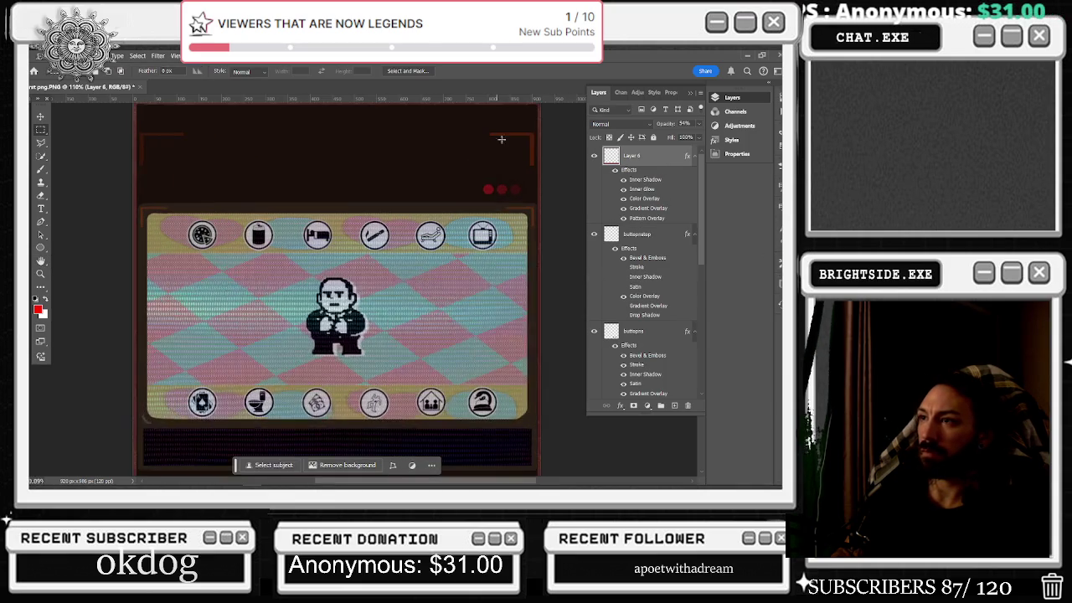
scroll(565, 397, down, 2)
scroll(565, 397, down, 1)
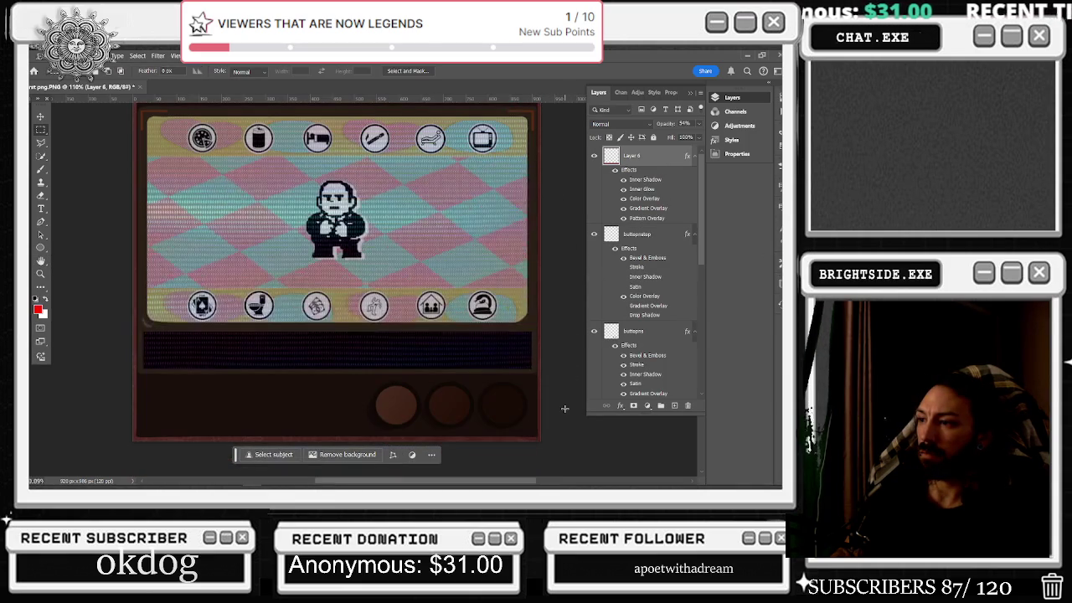
key(4)
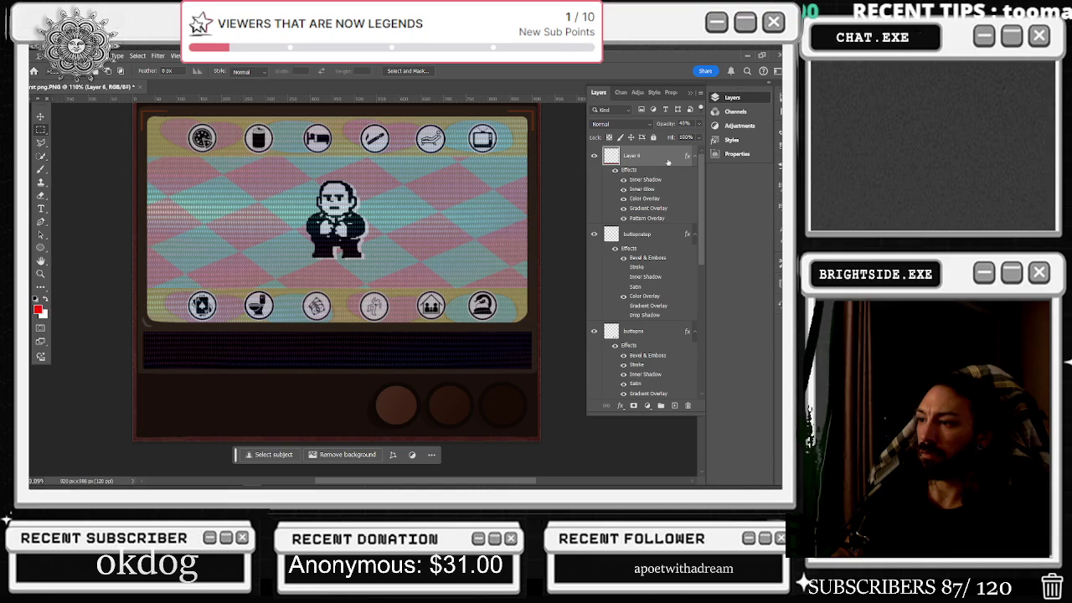
key(3)
key(3)
key(1)
key(3)
key(4)
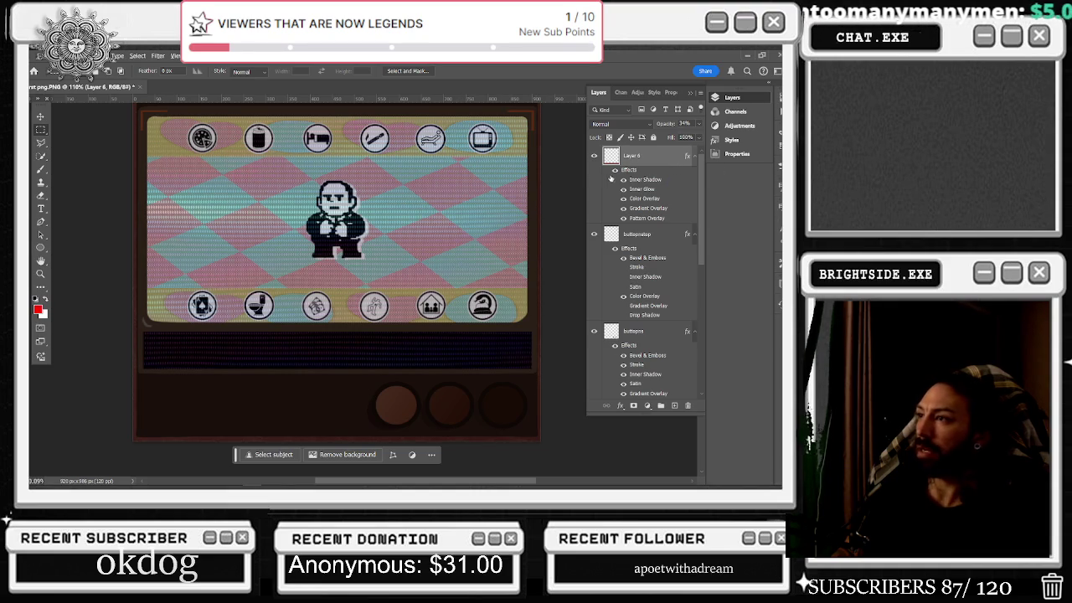
scroll(543, 261, up, 3)
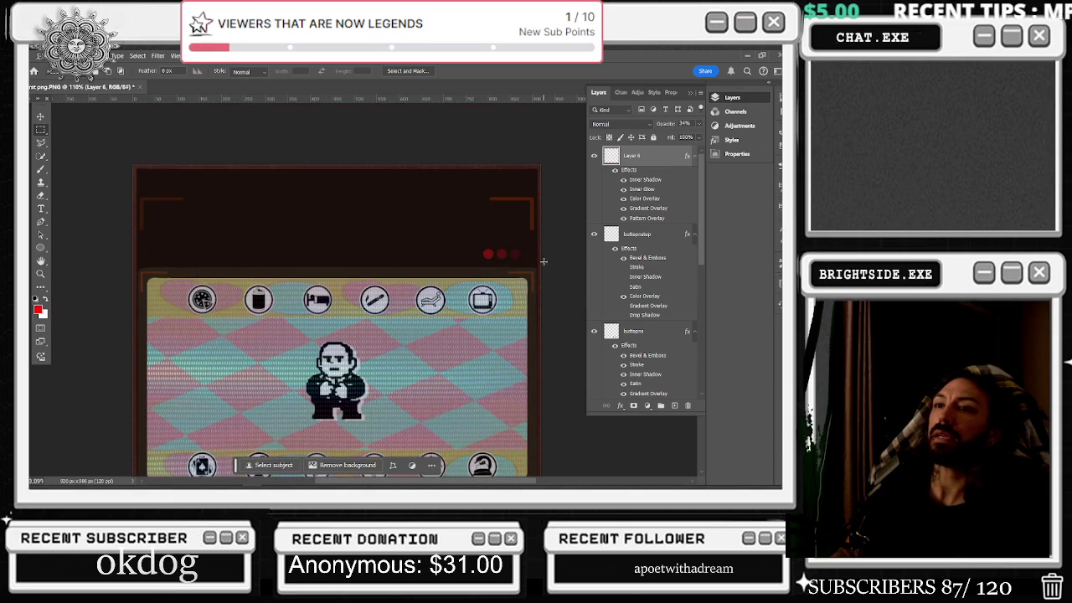
scroll(542, 256, down, 2)
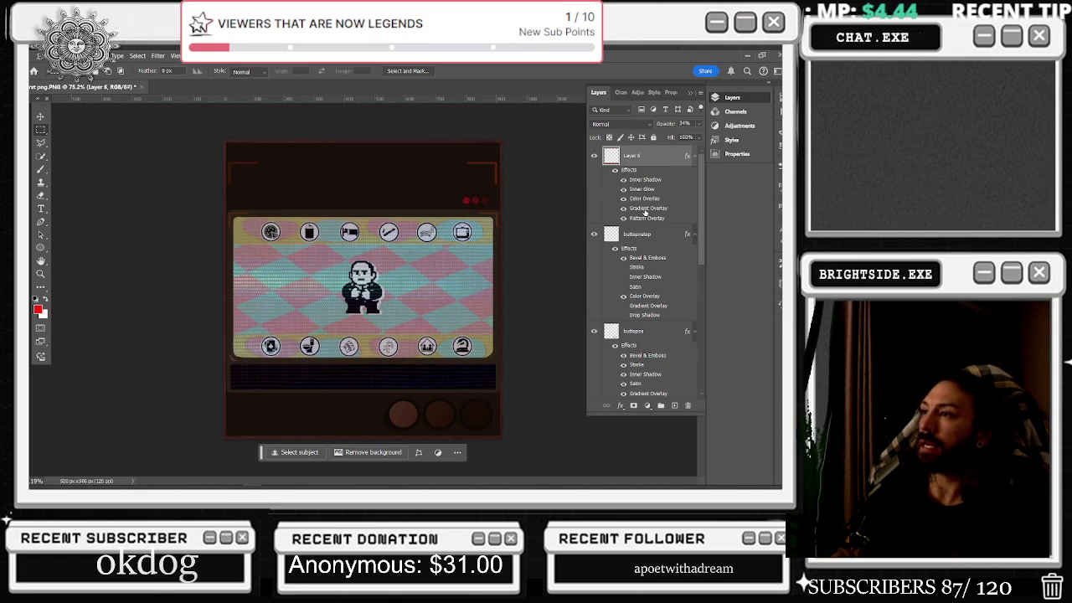
double_click(642, 208)
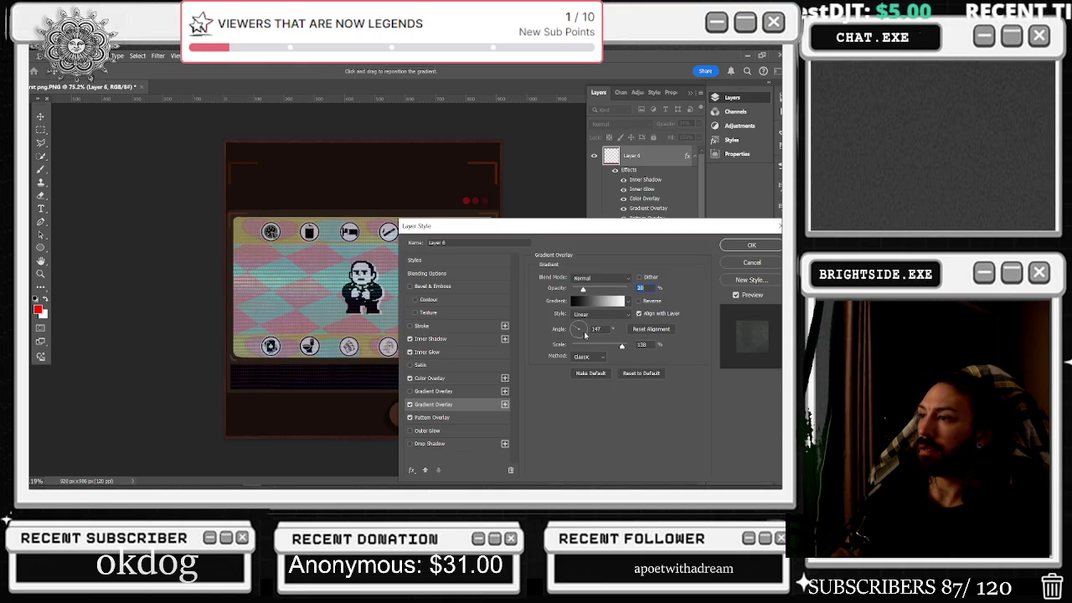
- Set the Gradient Overlay to -156° angle, about 6% opacity and 113% scale
click(583, 334)
click(579, 333)
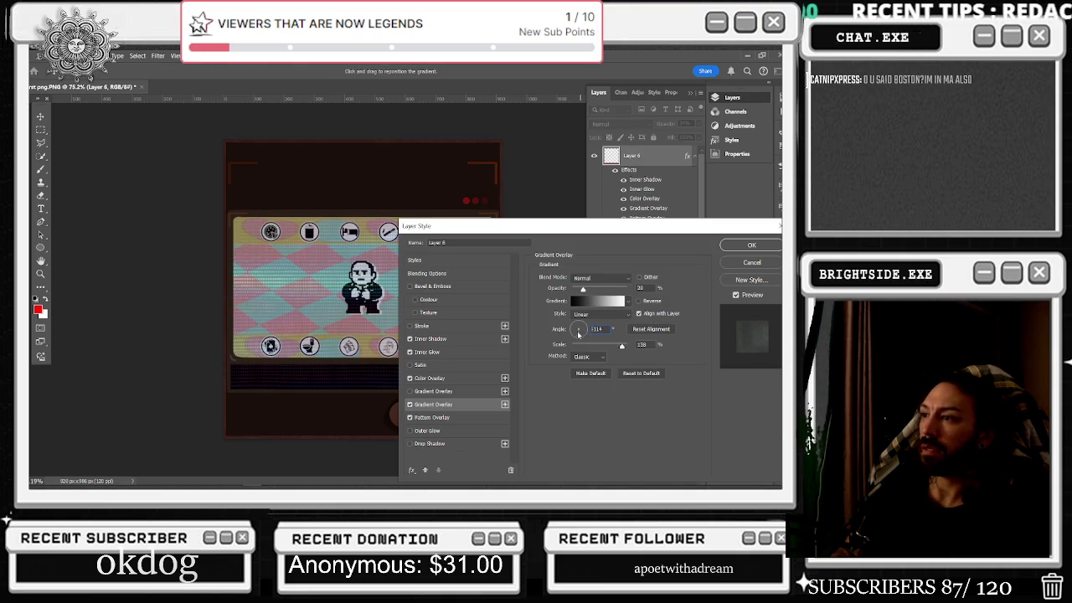
drag(499, 227, 575, 210)
mouse_move(657, 274)
mouse_down()
mouse_move(670, 274)
mouse_move(651, 275)
mouse_up()
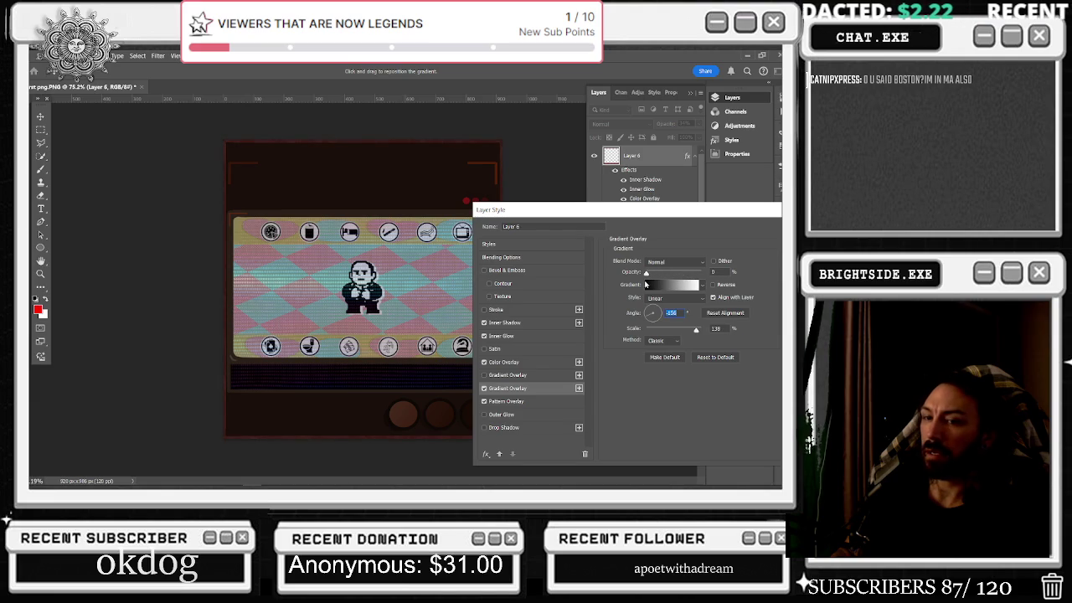
drag(642, 285, 649, 285)
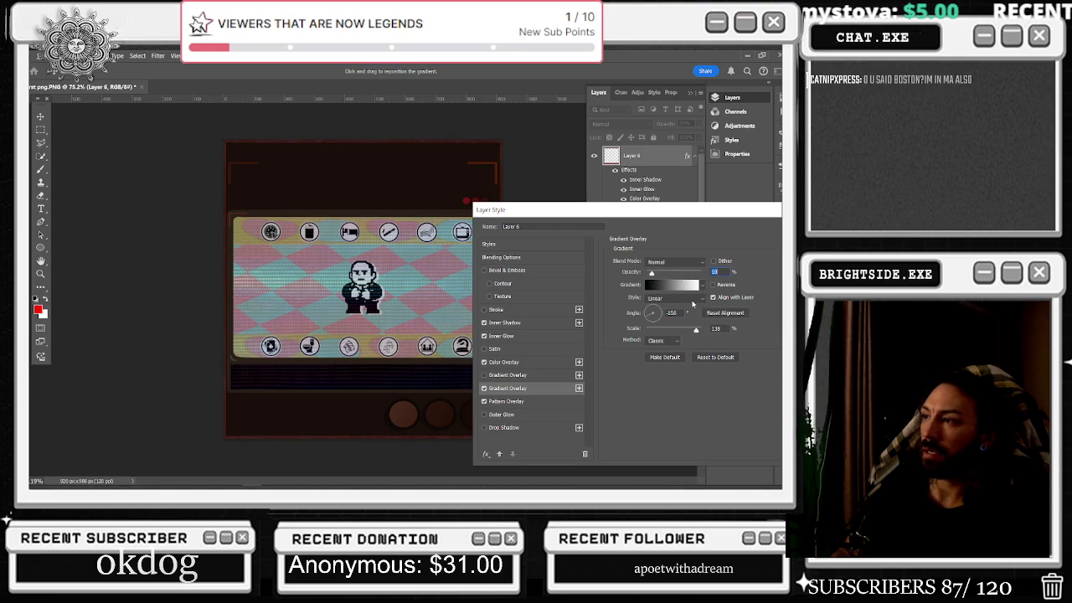
drag(651, 274, 655, 281)
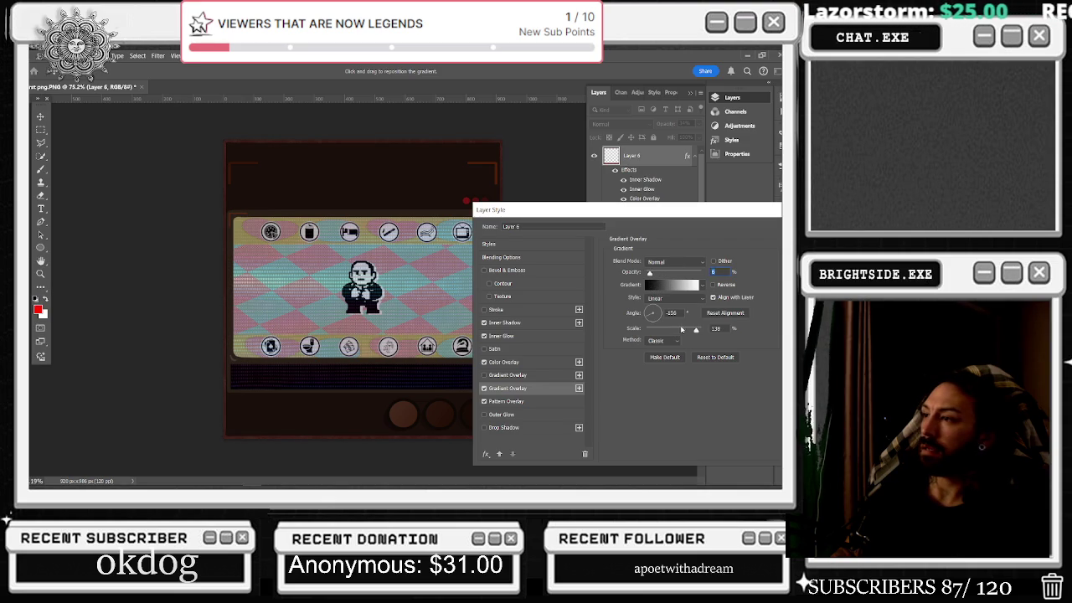
mouse_move(684, 335)
mouse_down()
mouse_move(669, 335)
mouse_move(685, 333)
mouse_up()
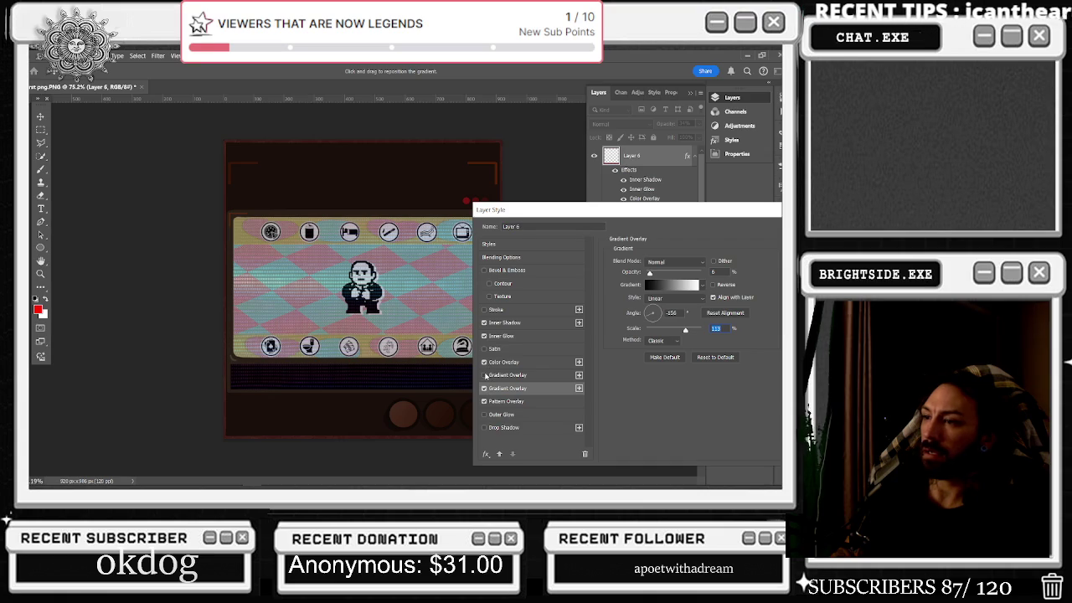
- Leave Bevel & Emboss off and enable a Drop Shadow, adjusting its distance
click(484, 271)
click(484, 271)
click(484, 375)
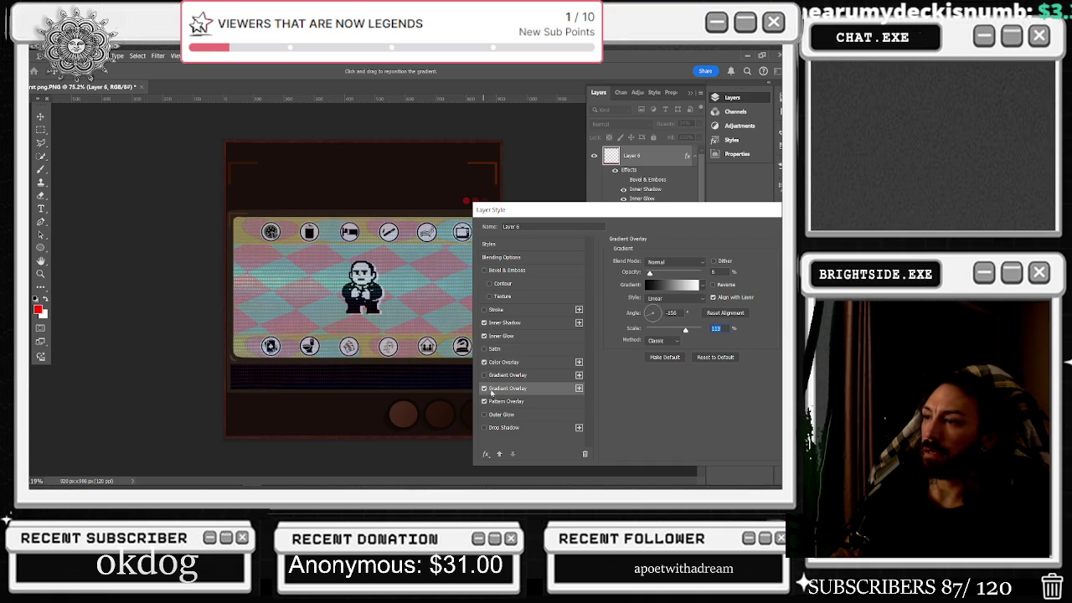
click(493, 428)
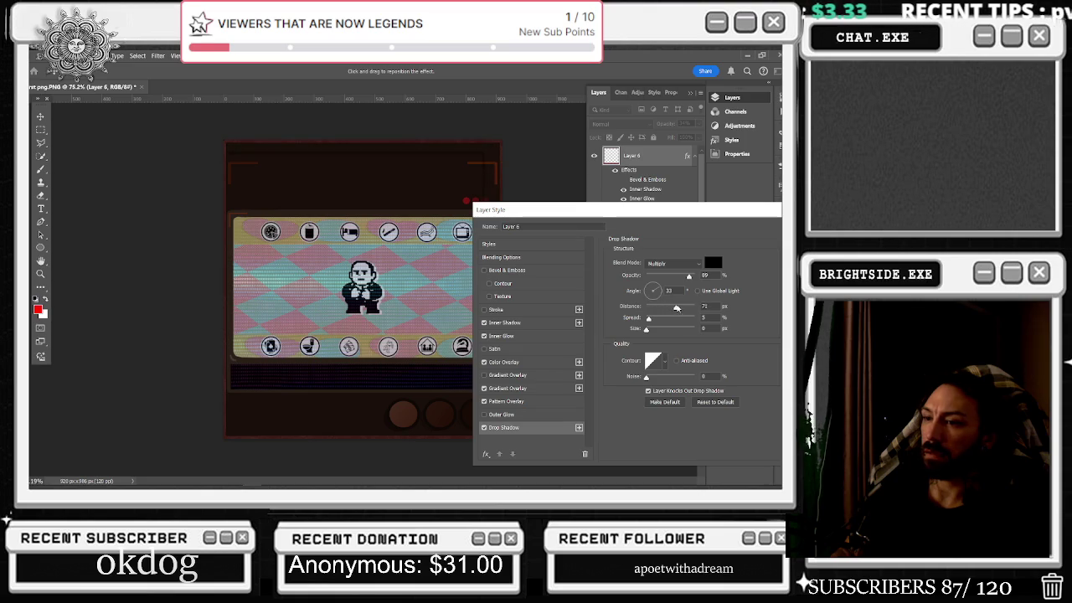
mouse_move(659, 307)
mouse_down()
mouse_move(613, 321)
mouse_move(697, 309)
mouse_move(655, 312)
mouse_up()
- Set the Drop Shadow to 100% opacity, 80° angle and 19 px distance
click(654, 310)
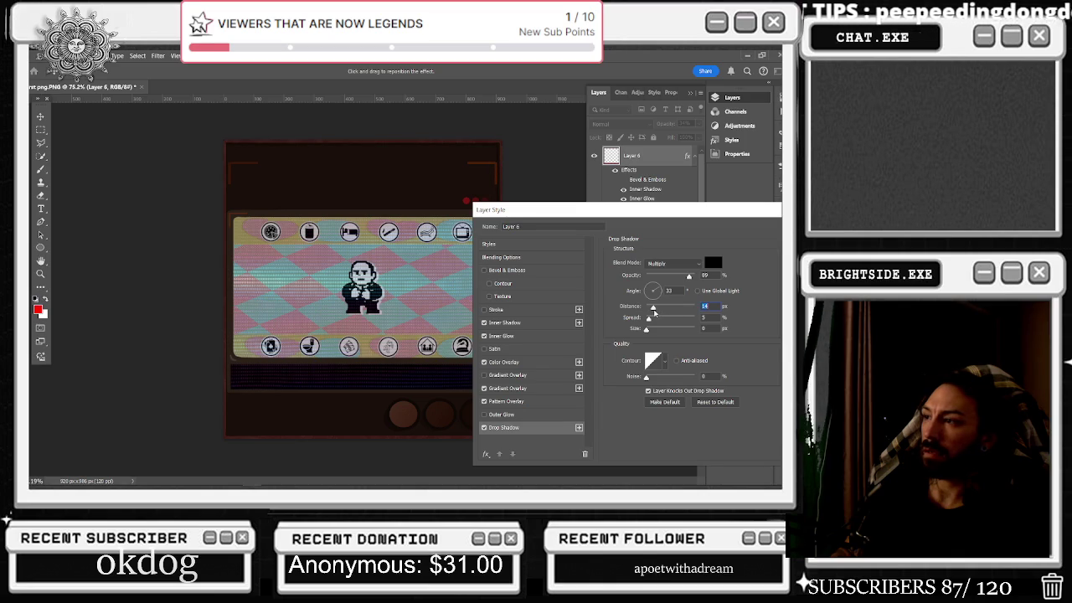
click(653, 296)
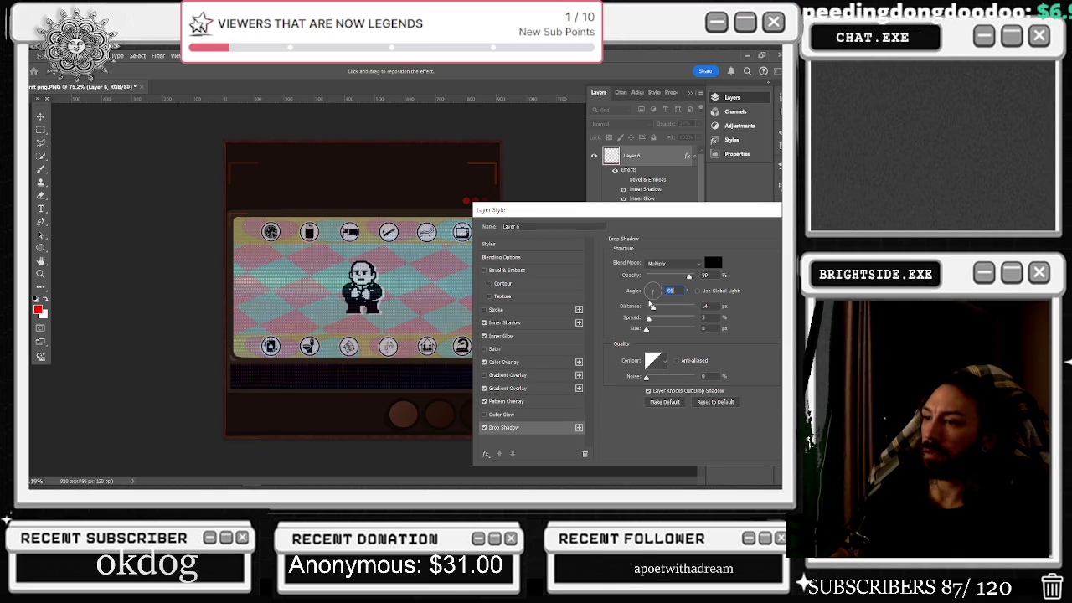
click(655, 288)
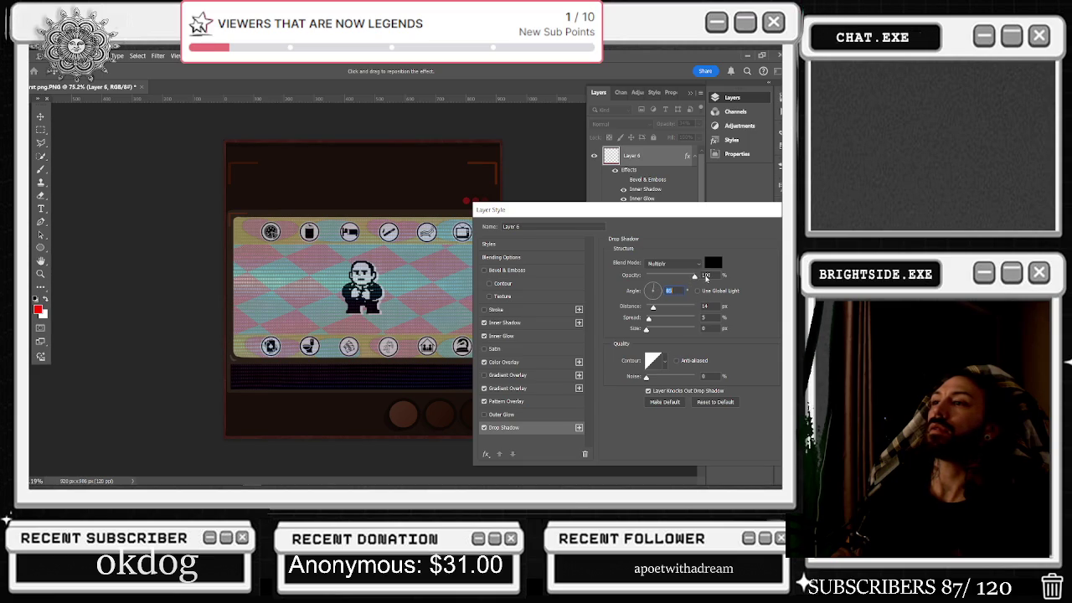
click(698, 277)
drag(653, 307, 668, 312)
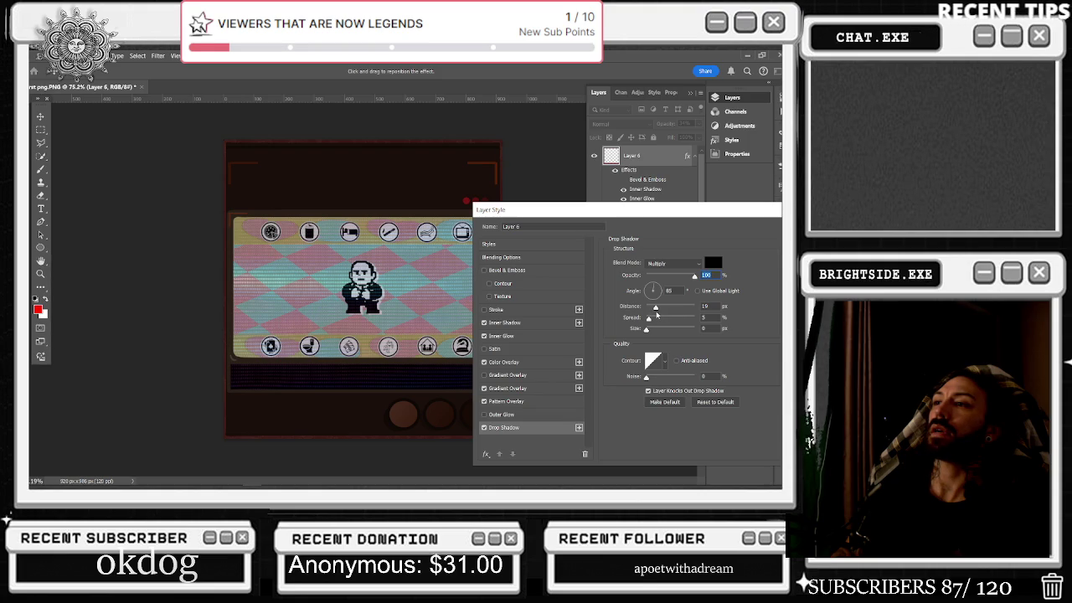
click(656, 308)
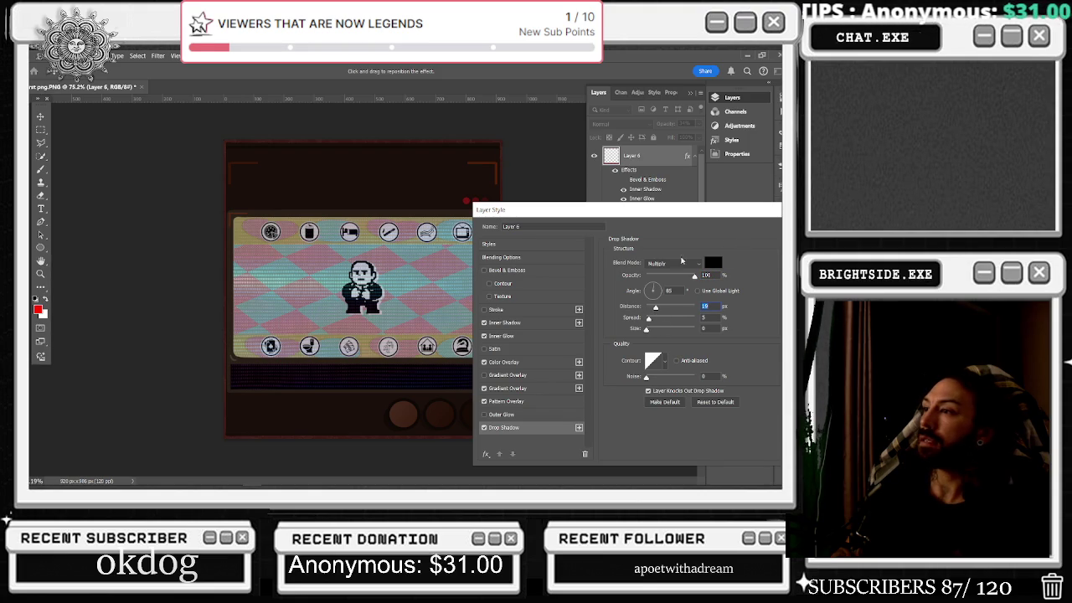
- Toggle Outer Glow on and back off, then apply the style and close the dialog
click(485, 415)
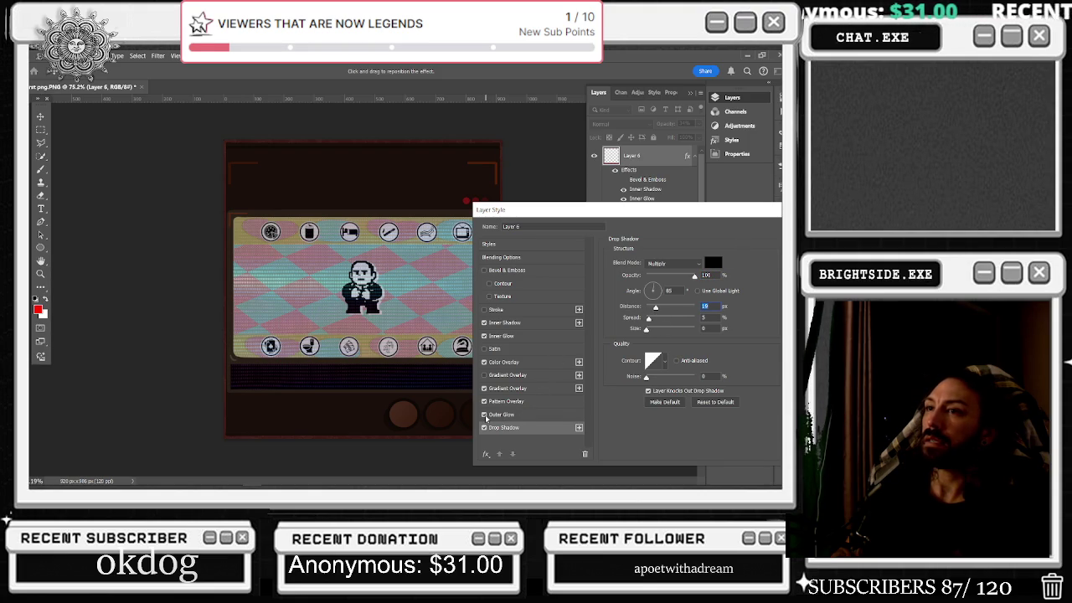
click(484, 416)
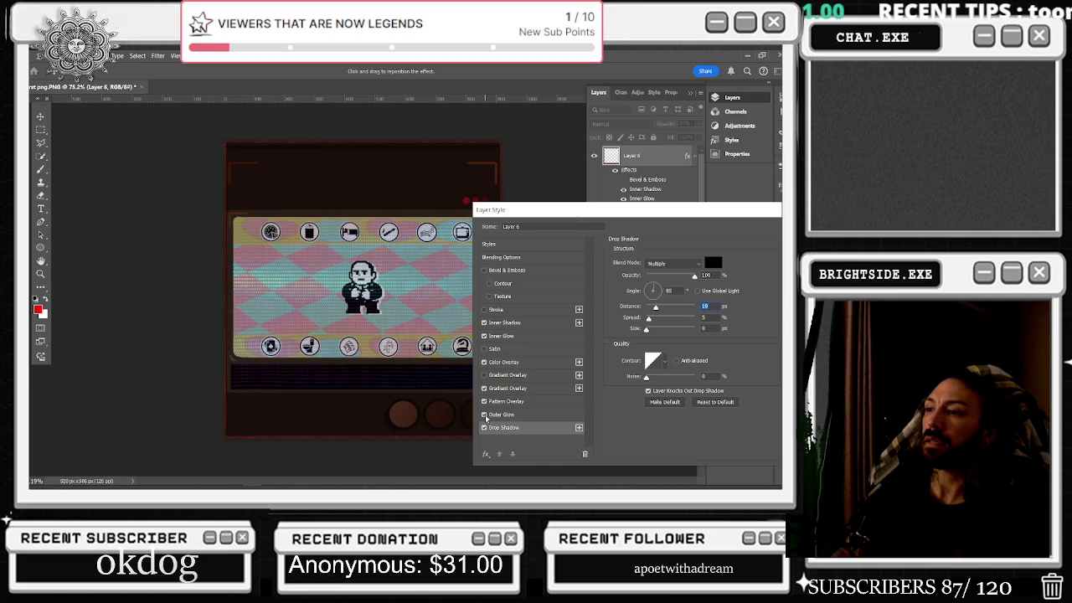
drag(611, 210, 349, 276)
click(562, 297)
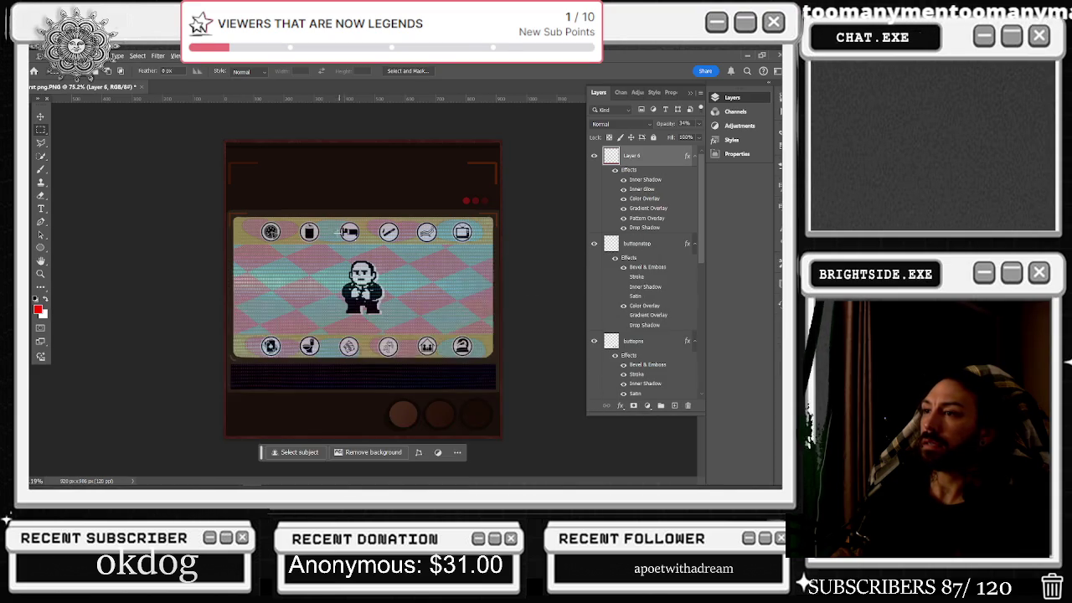
- Hide and reshow the placeholder layer to check its contribution
scroll(348, 231, down, 3)
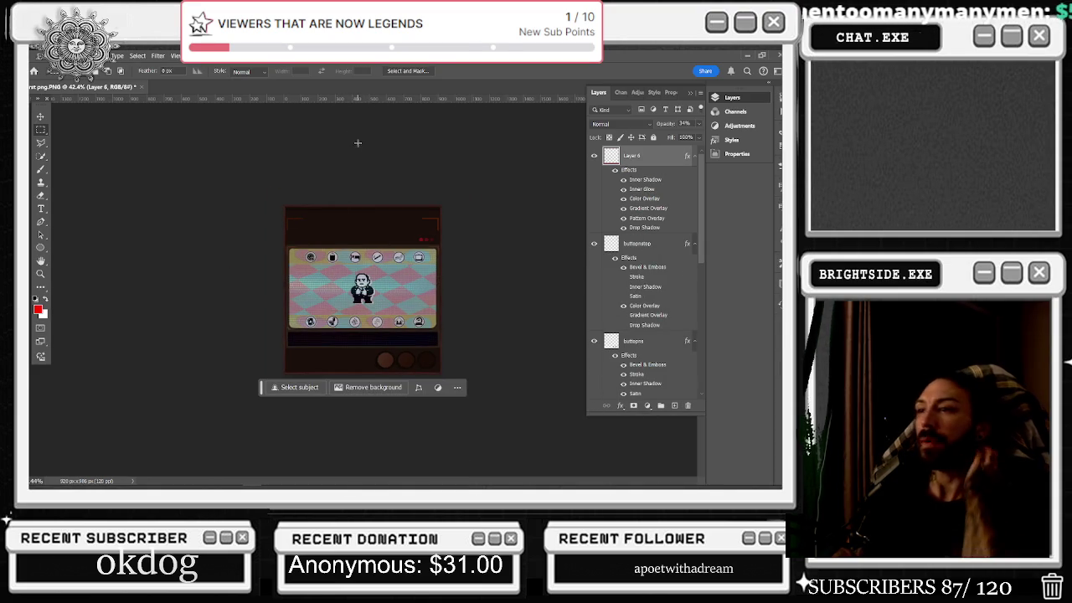
scroll(639, 300, down, 5)
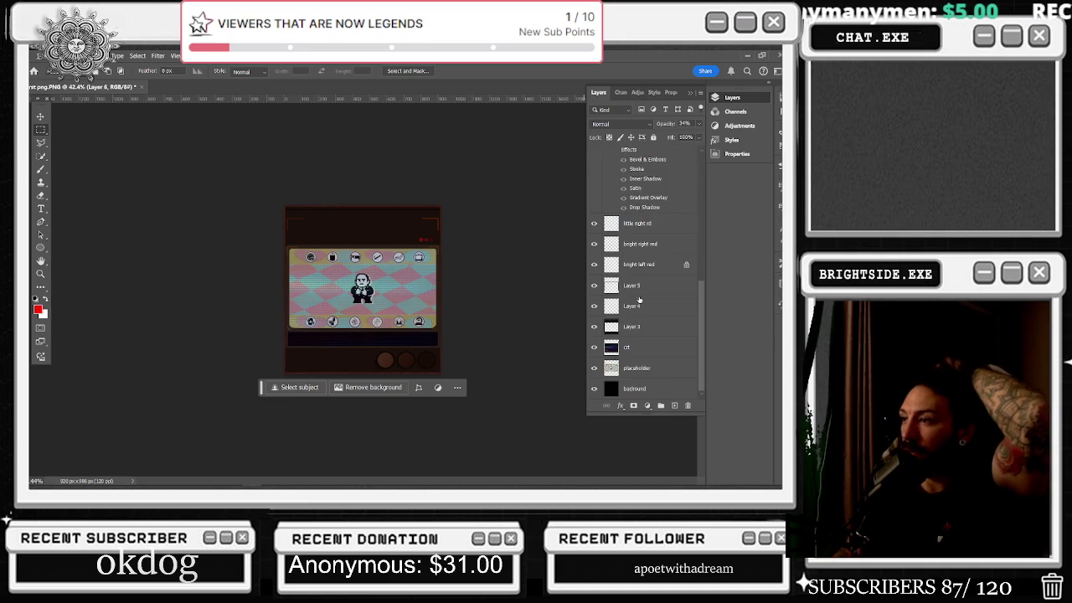
click(594, 368)
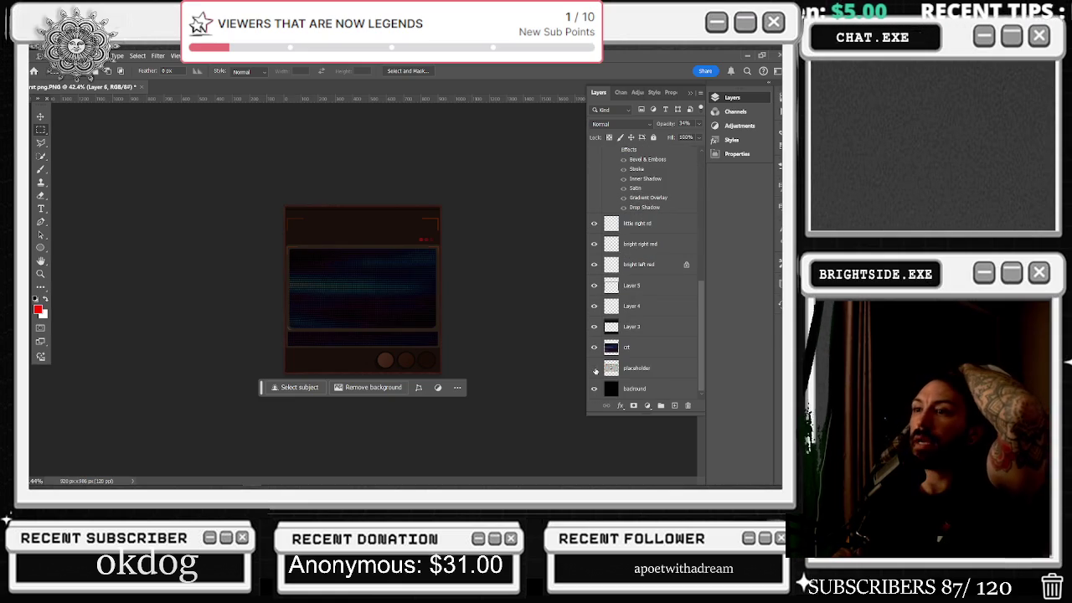
click(595, 368)
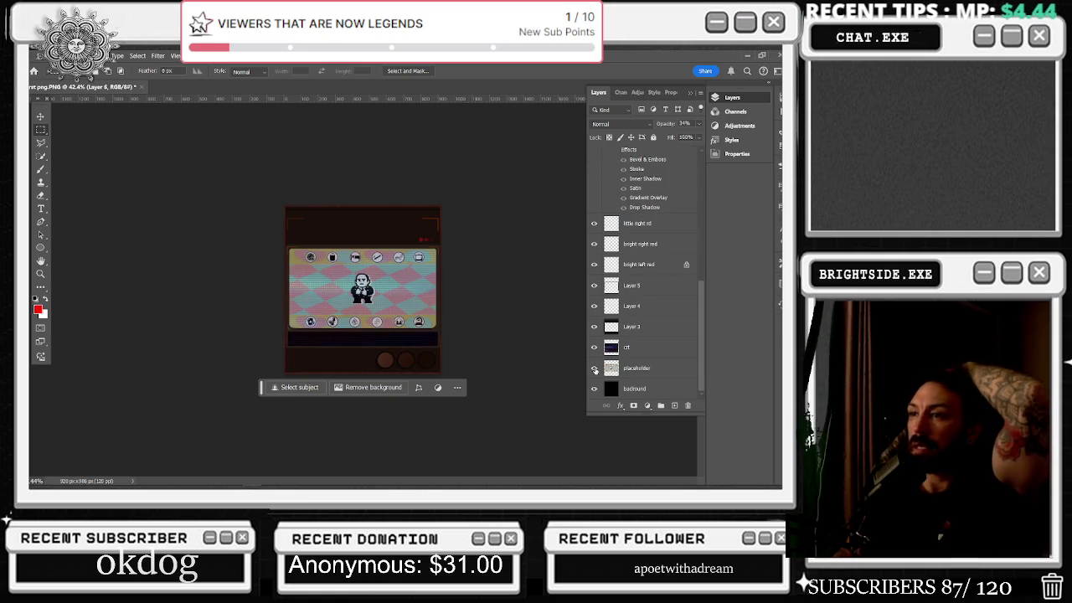
scroll(687, 251, up, 5)
scroll(684, 265, down, 5)
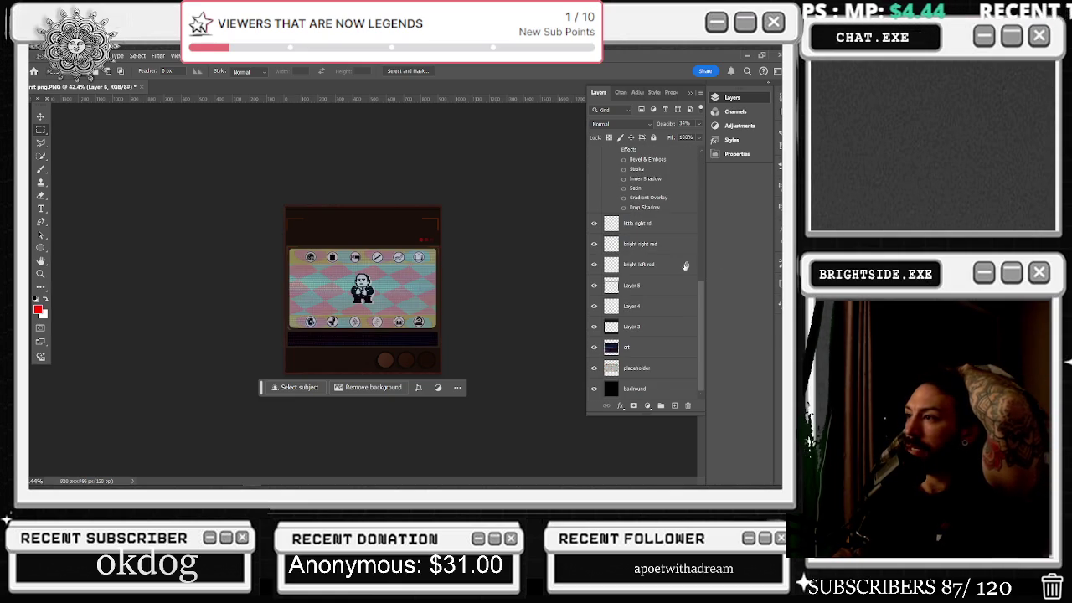
scroll(674, 246, up, 10)
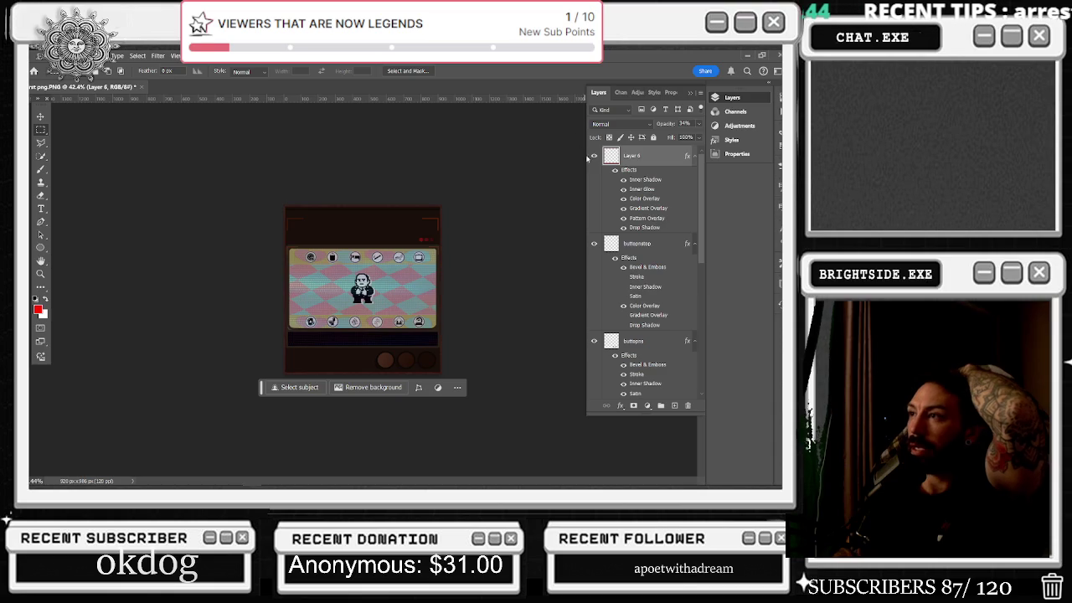
- Check Layer 6's visibility, then rename it to 'top'
click(594, 156)
click(594, 156)
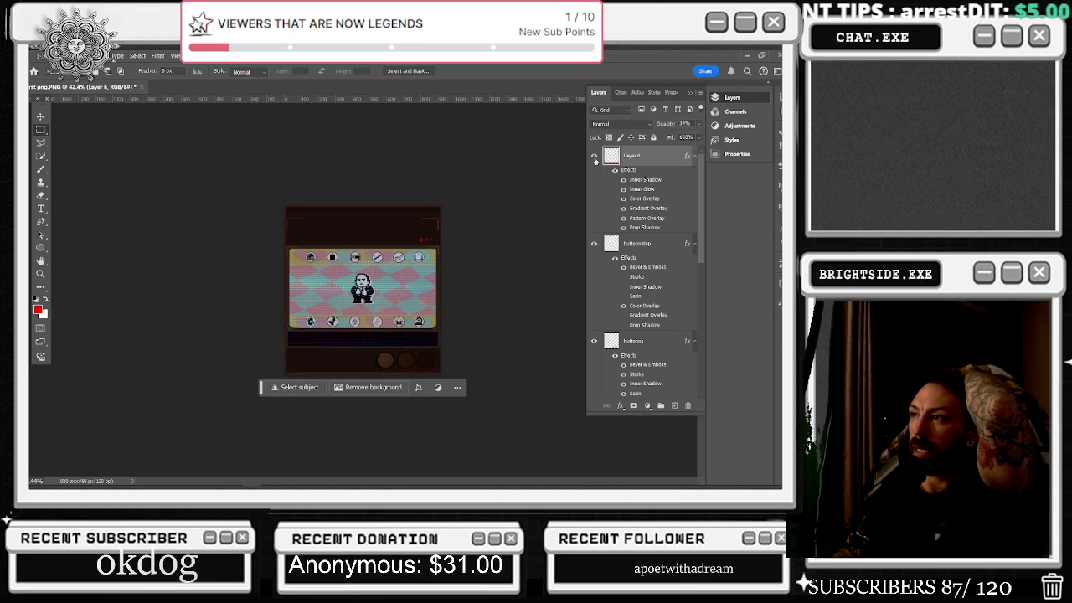
double_click(633, 156)
text(top)
key(Return)
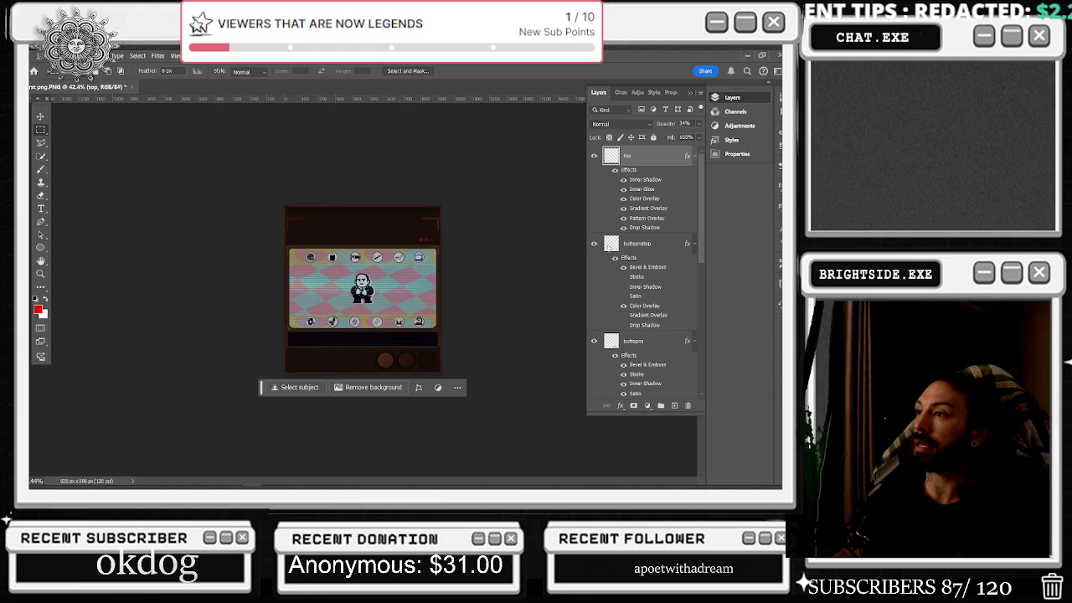
- Toggle the buttons and crt layers' visibility to compare, then select crt and placeholder
click(594, 343)
click(593, 342)
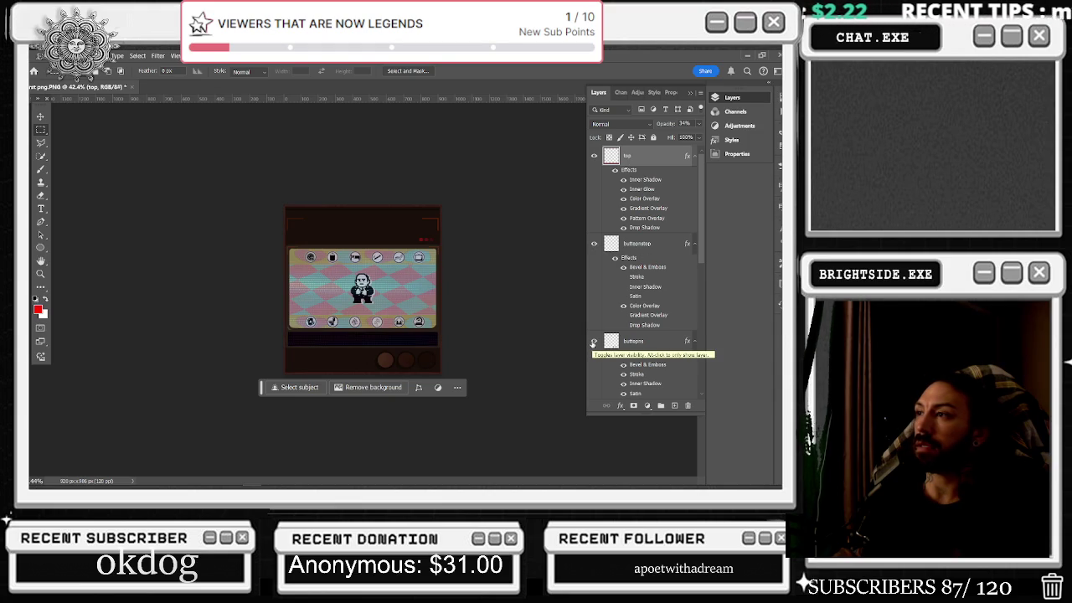
scroll(593, 343, down, 5)
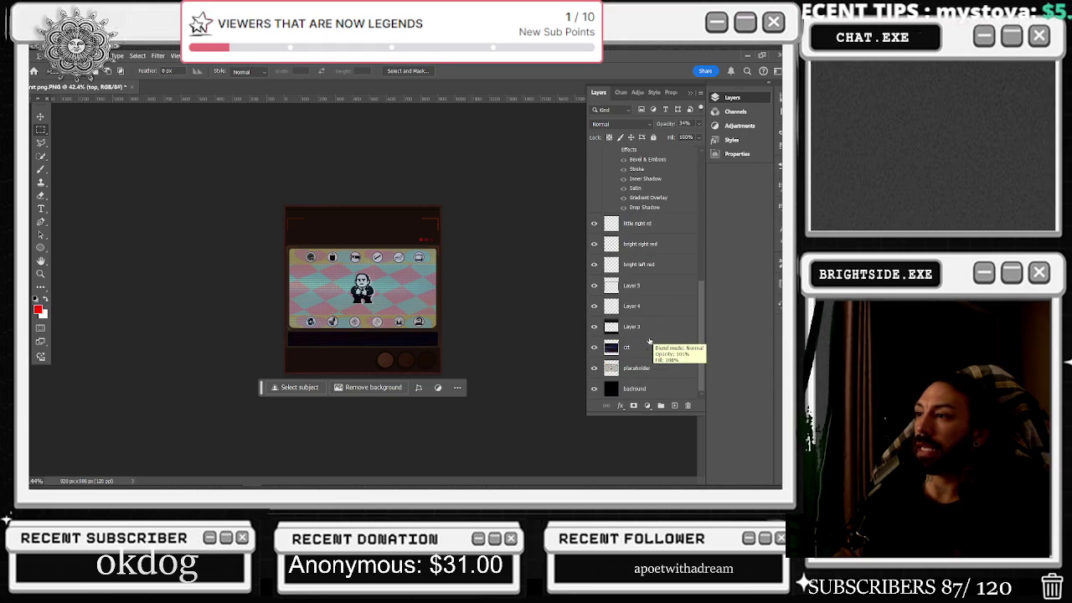
click(593, 347)
click(593, 347)
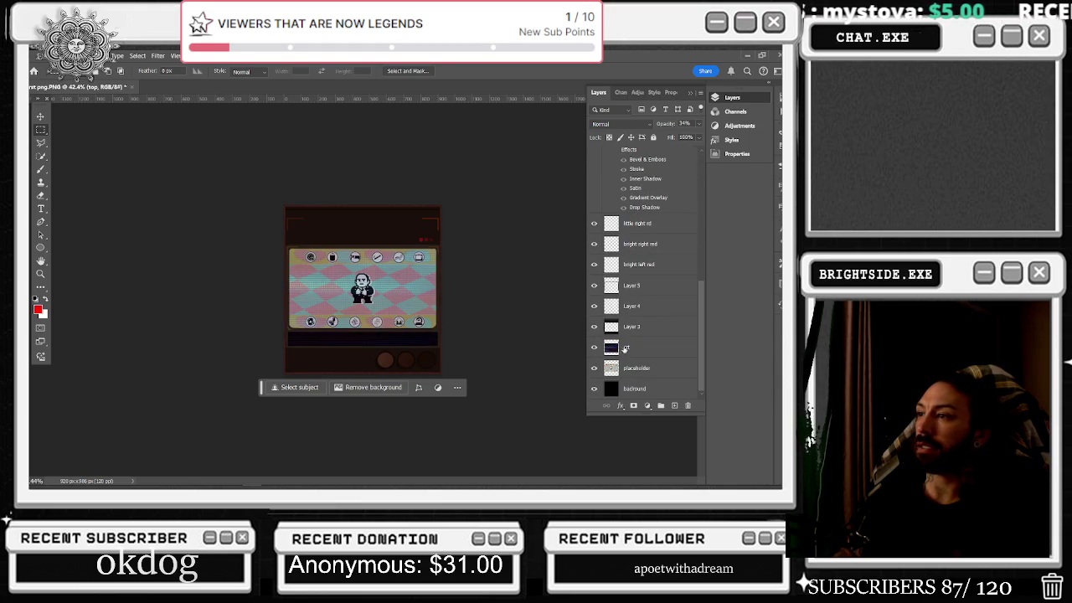
click(627, 348)
click(640, 369)
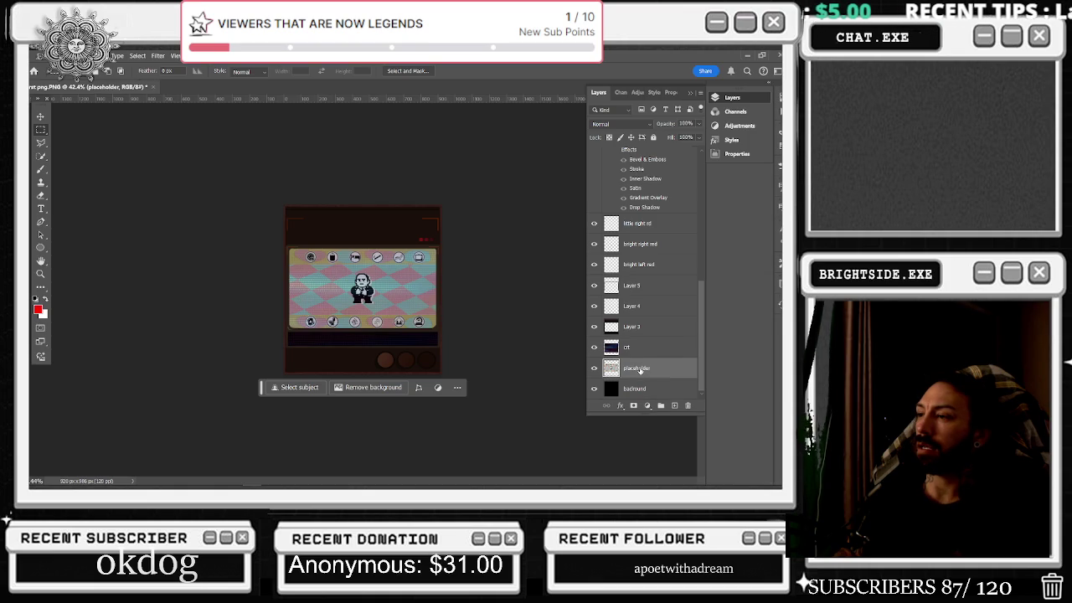
scroll(653, 251, up, 5)
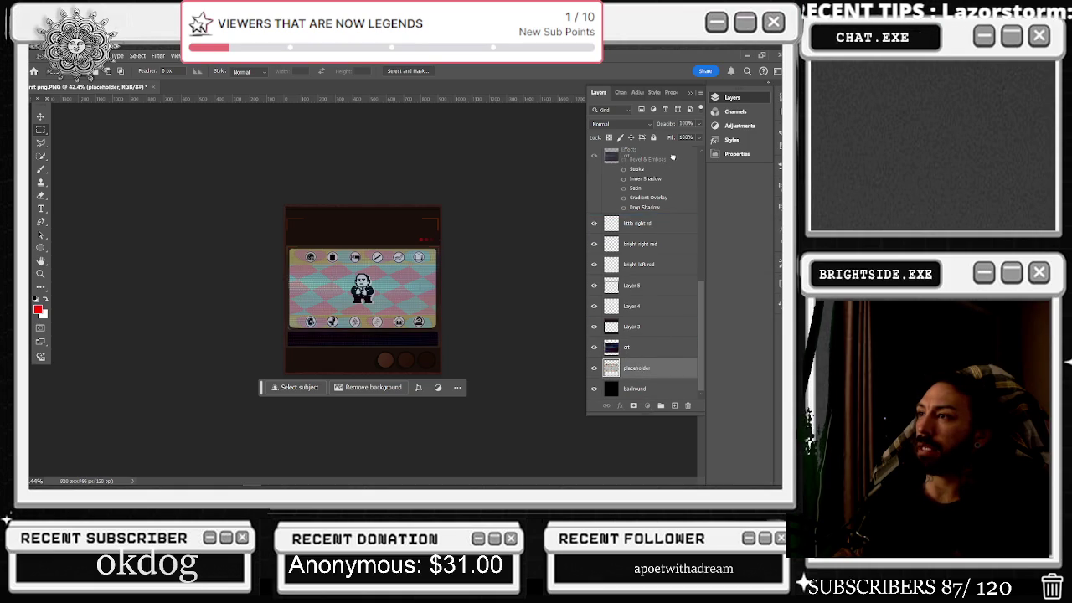
scroll(676, 140, up, 2)
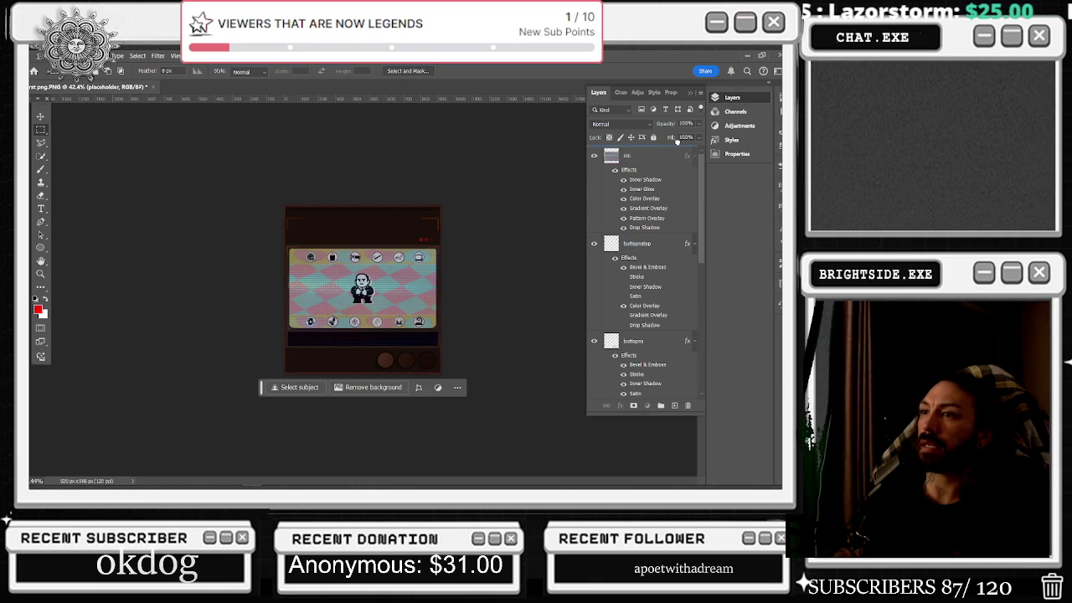
- Hide the crt, placeholder and backround layers so the screen area shows transparency
click(679, 149)
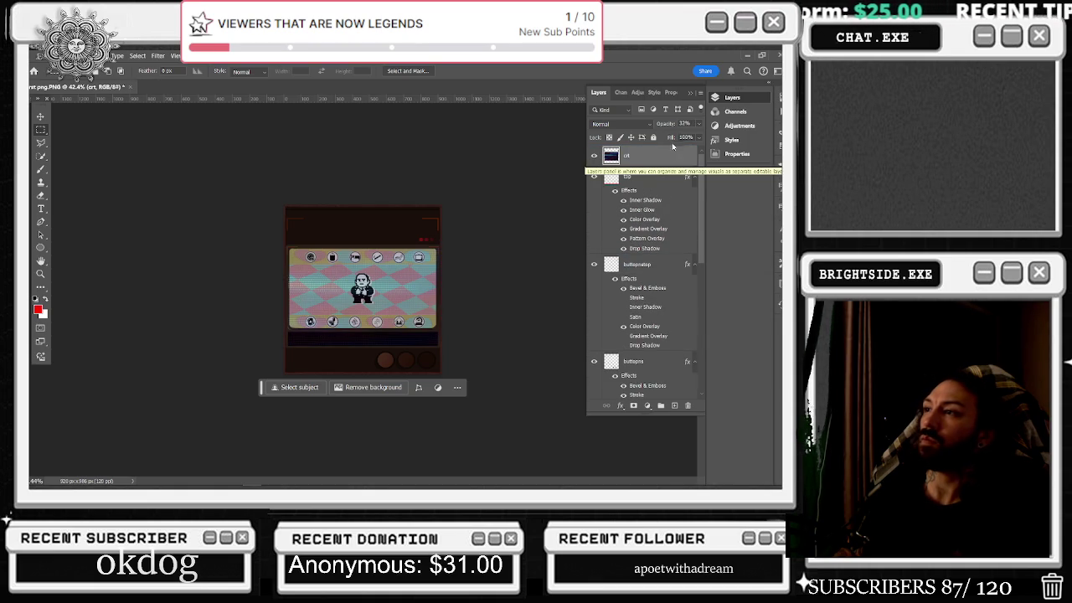
click(593, 159)
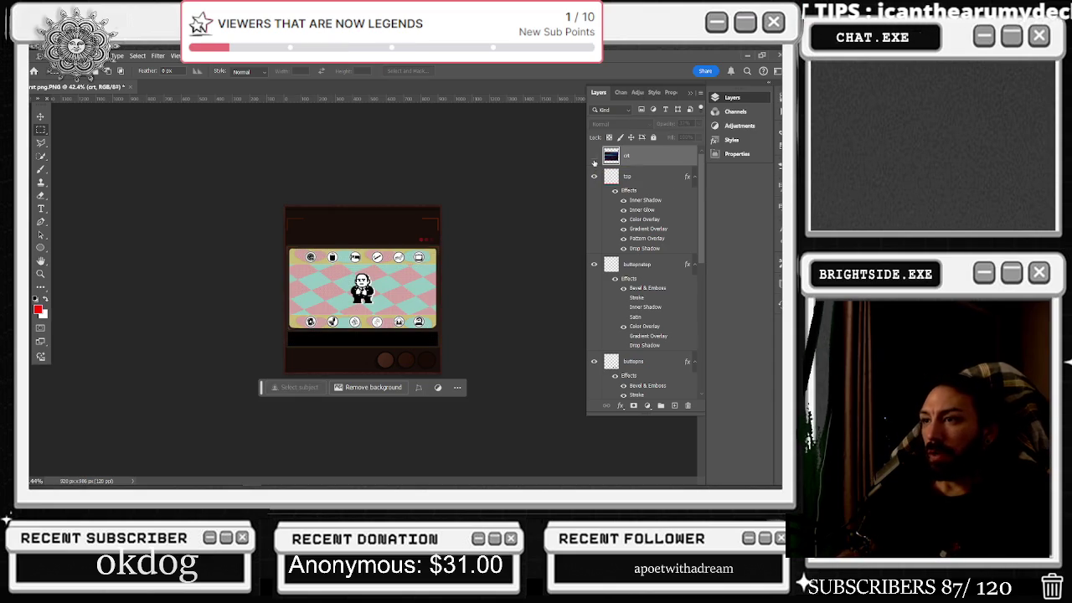
scroll(661, 305, down, 10)
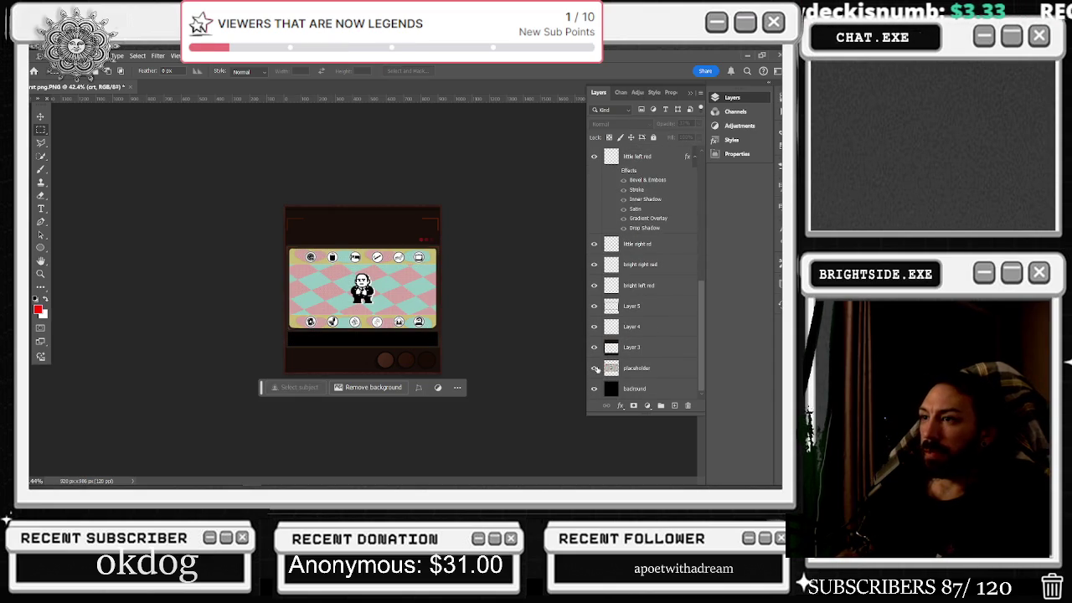
click(596, 369)
click(596, 368)
click(596, 369)
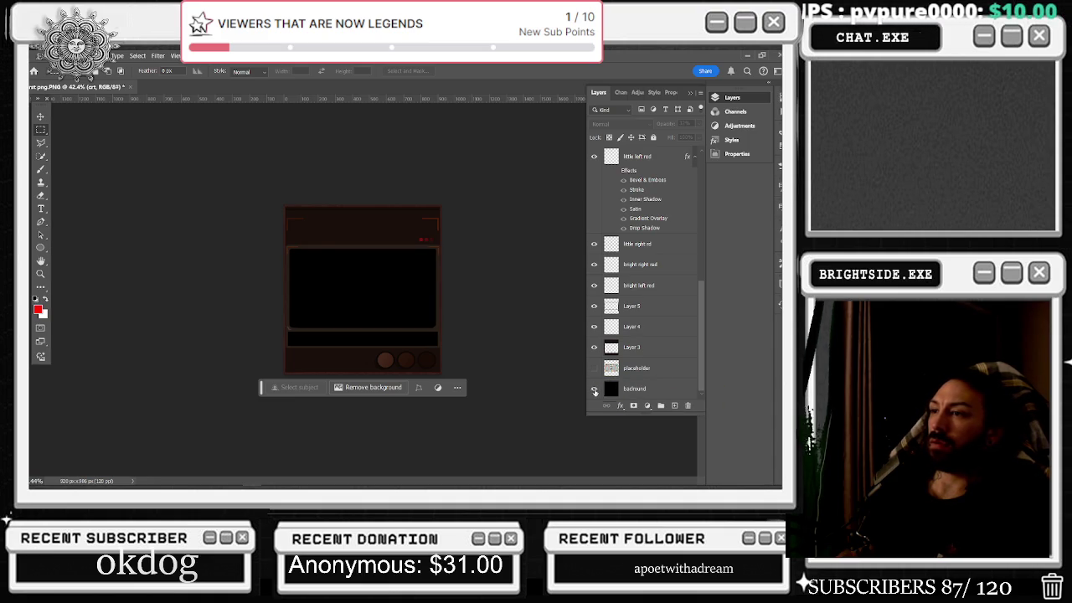
click(594, 389)
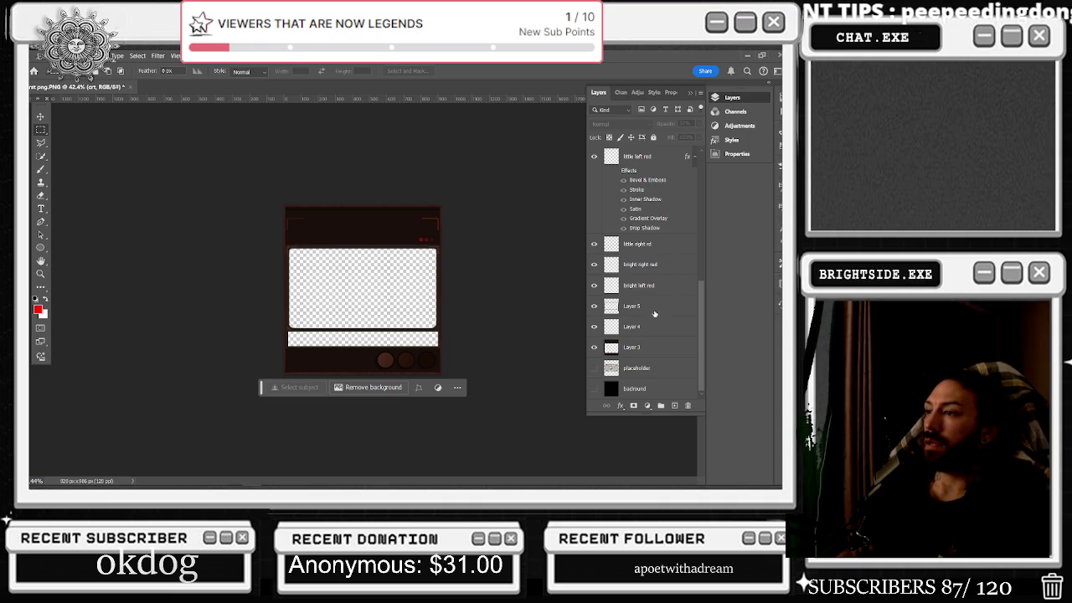
scroll(651, 327, up, 10)
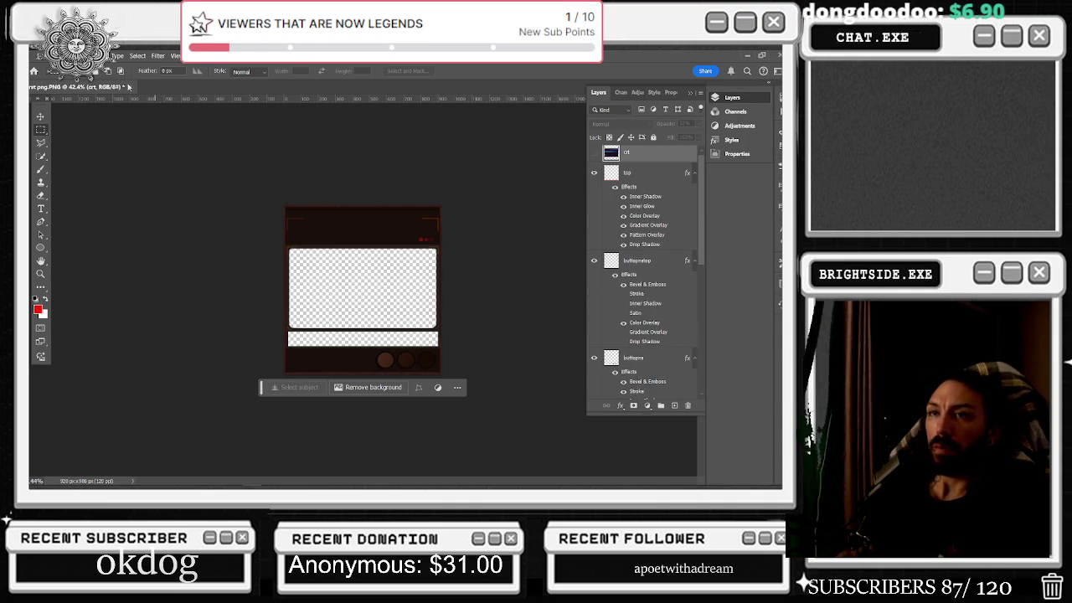
click(43, 60)
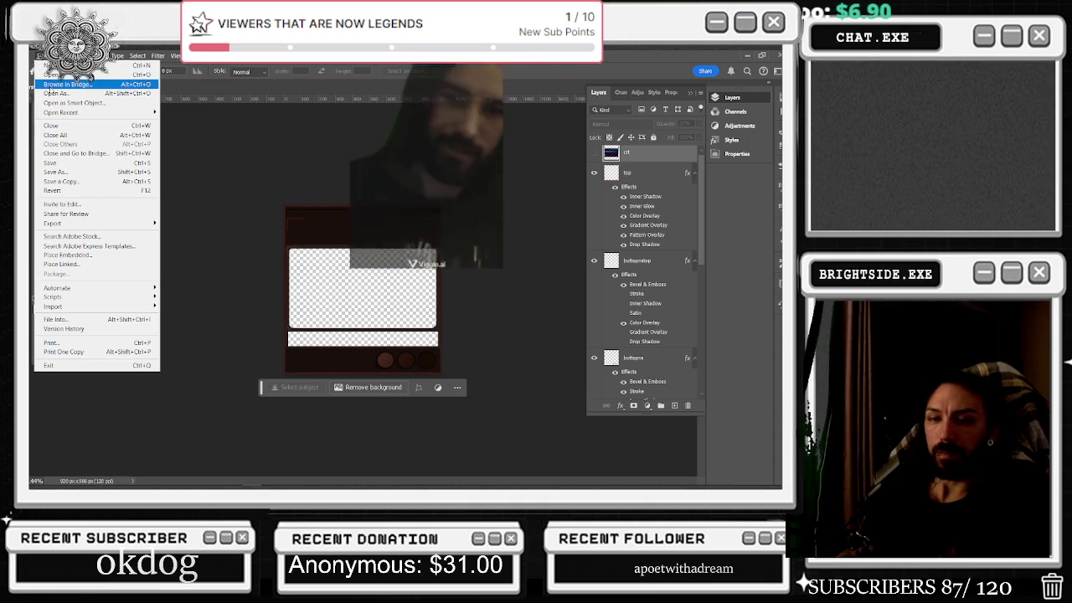
- Export with Save for Web (Legacy) as transparent PNG-24, saving to the Desktop as 'first png.png'
mouse_move(100, 223)
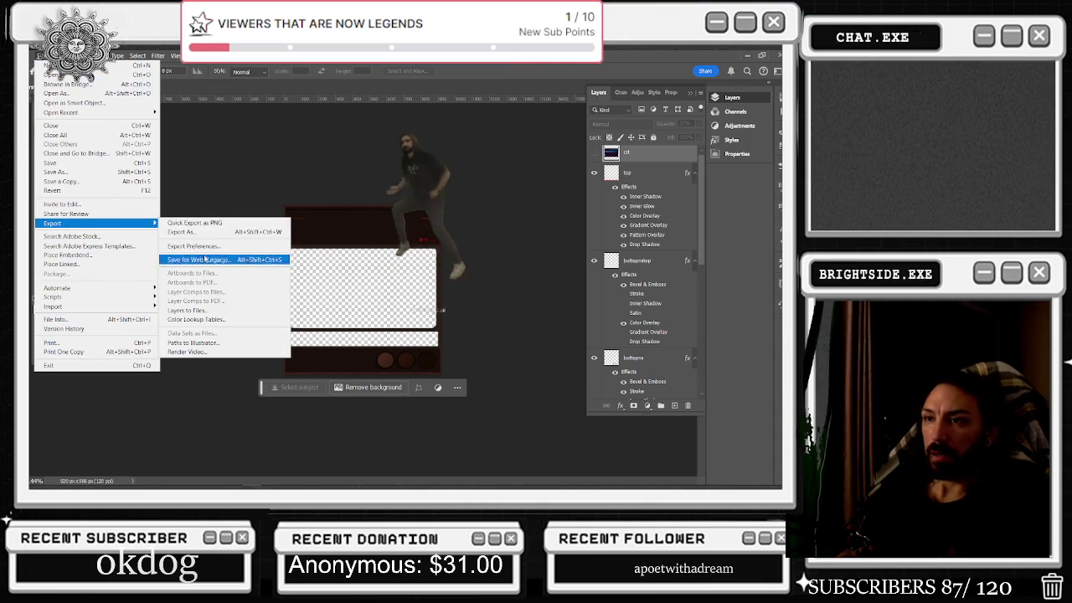
click(229, 259)
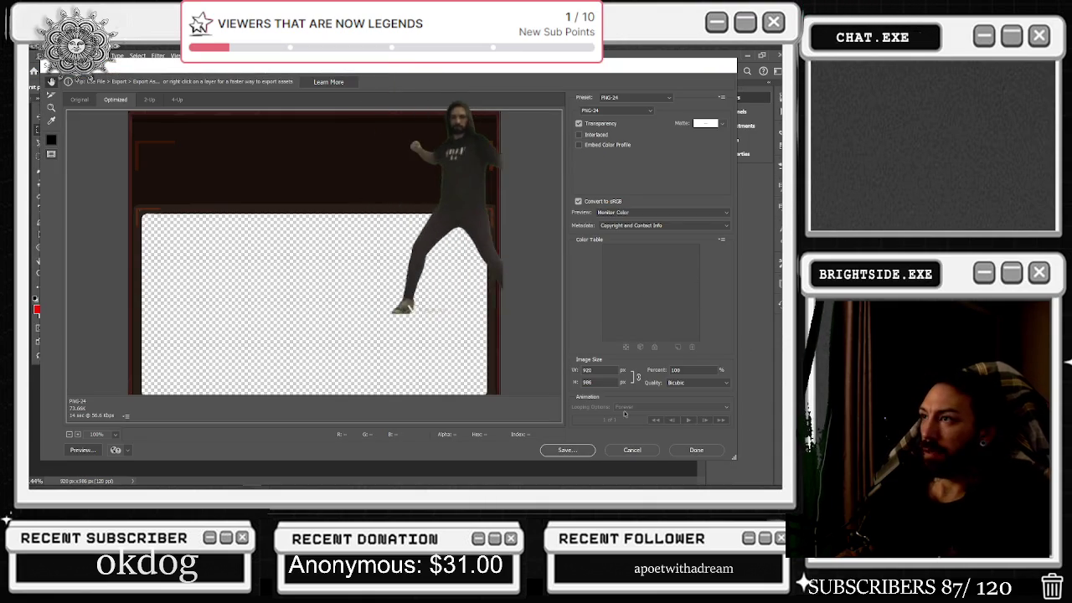
click(576, 448)
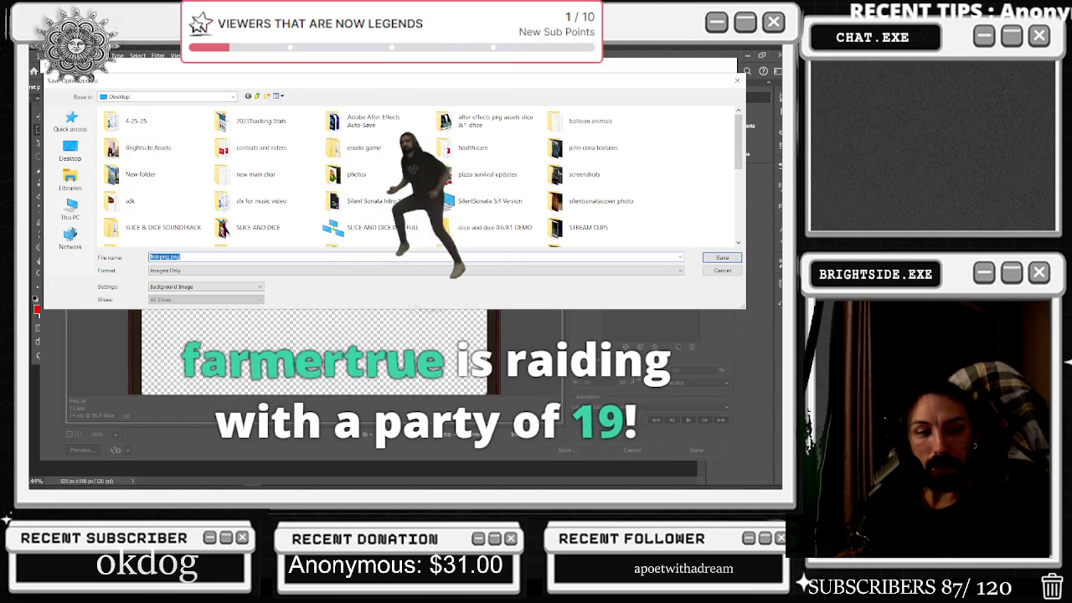
click(181, 257)
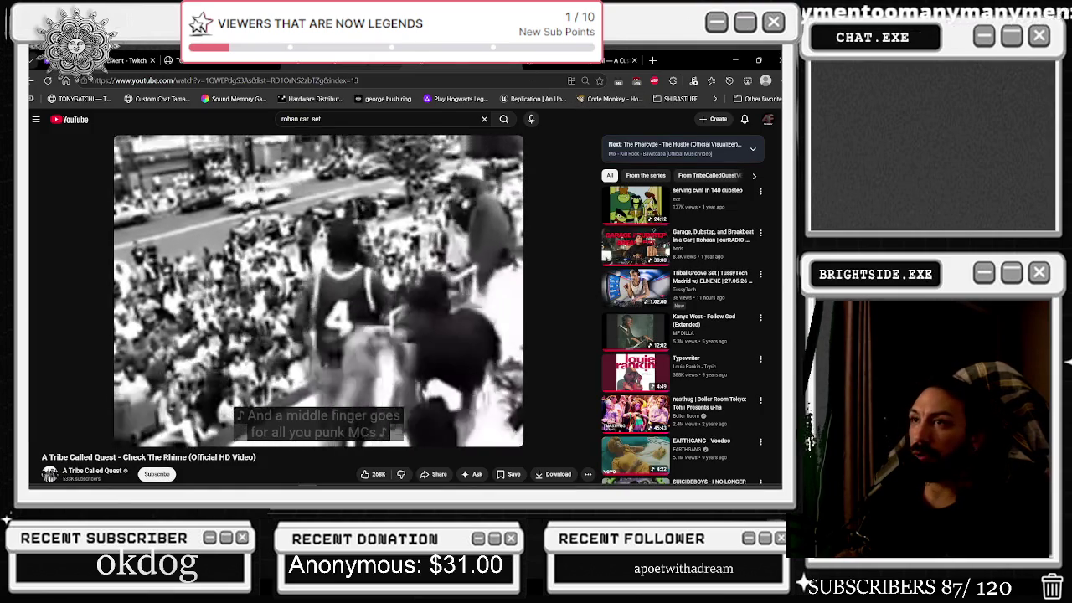
- Give the raiding channel a shoutout using /shoutout in the Twitch stream chat
click(125, 61)
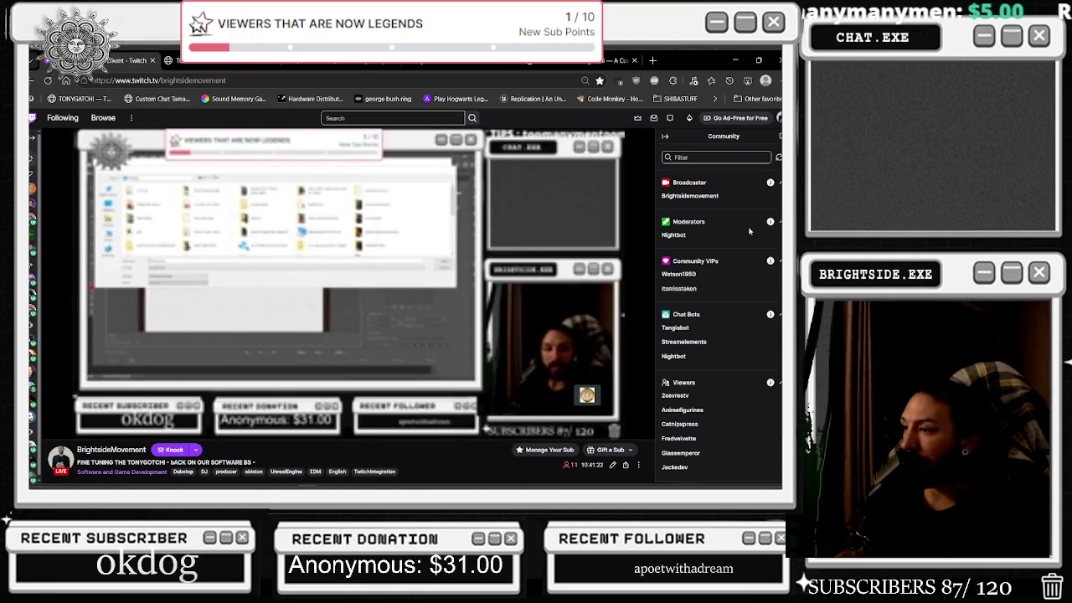
click(665, 135)
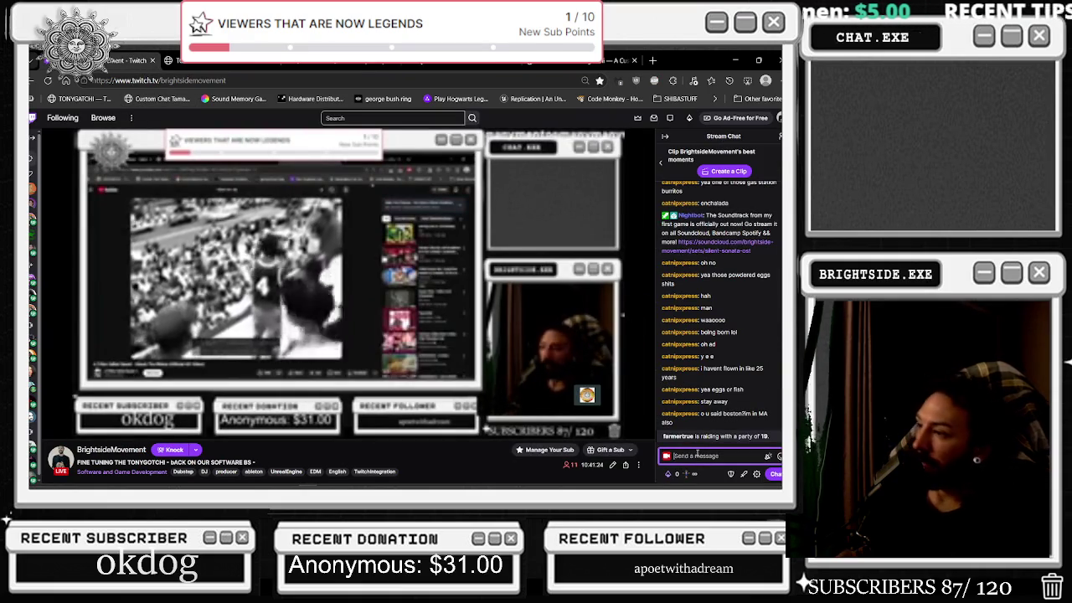
click(696, 455)
text(/)
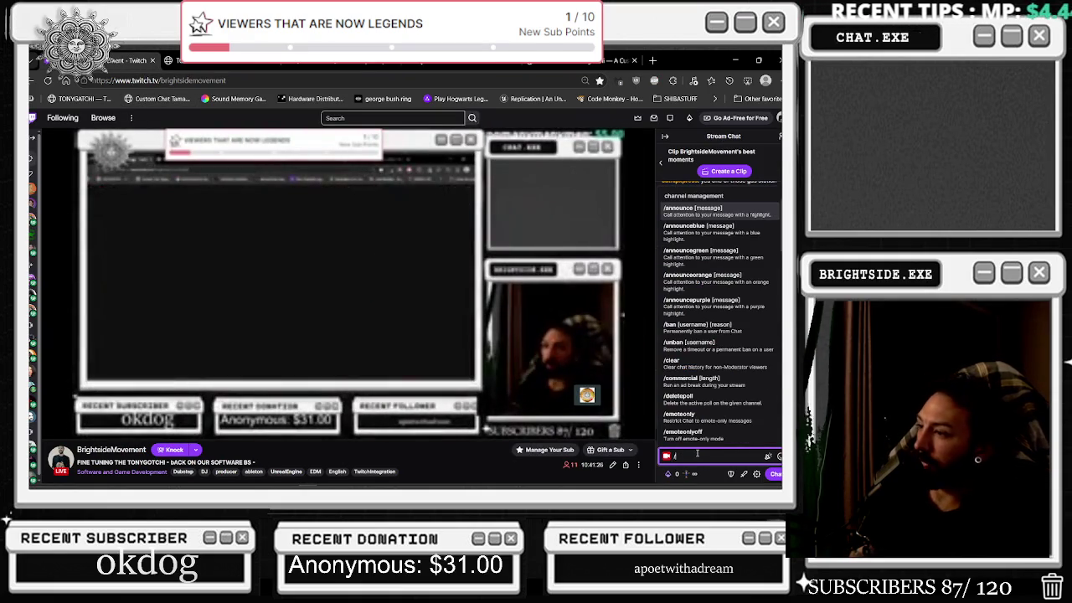
text(shoutout @far)
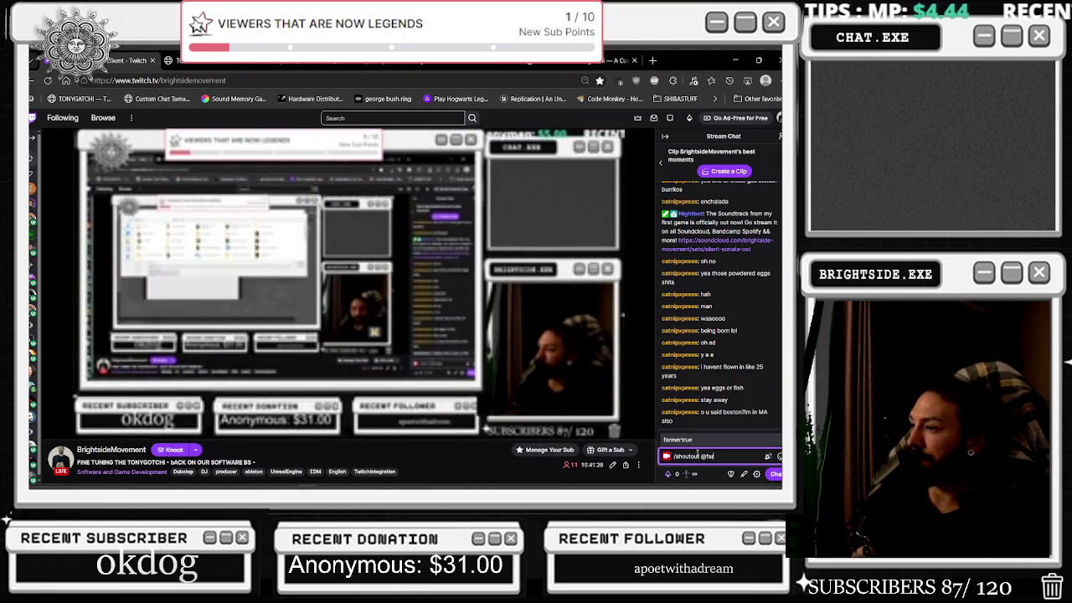
key(Tab)
key(Return)
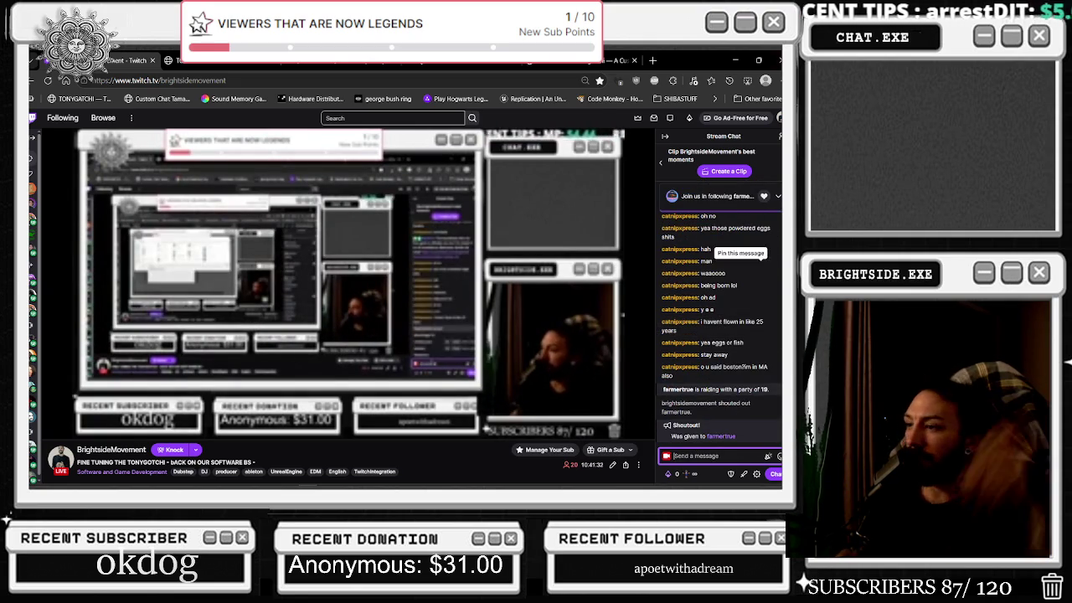
- Save the optimized PNG export to the Desktop as overlay v32.png
click(735, 59)
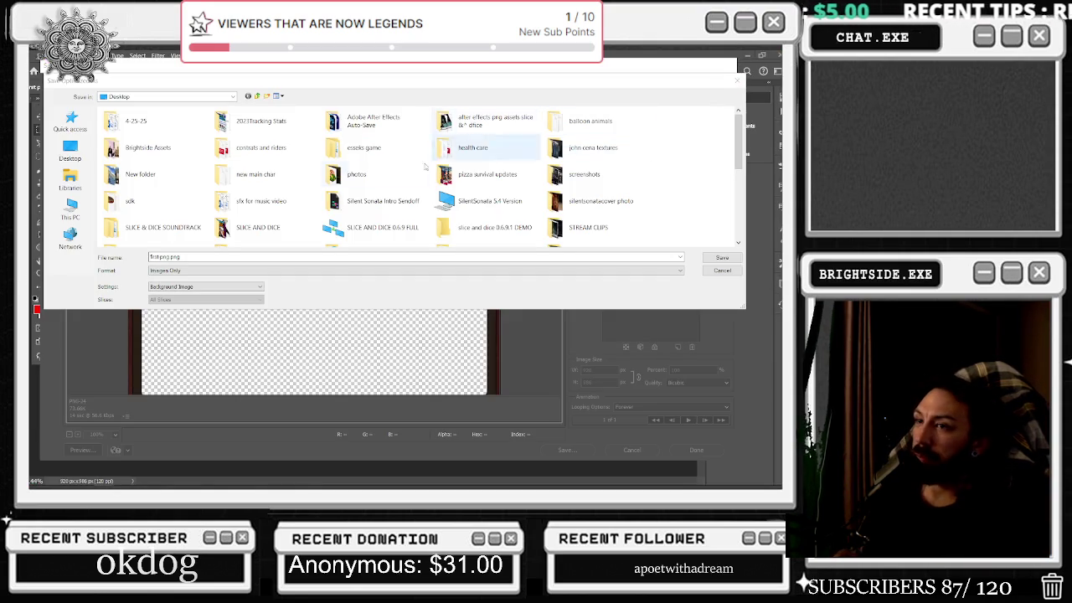
scroll(358, 165, down, 2)
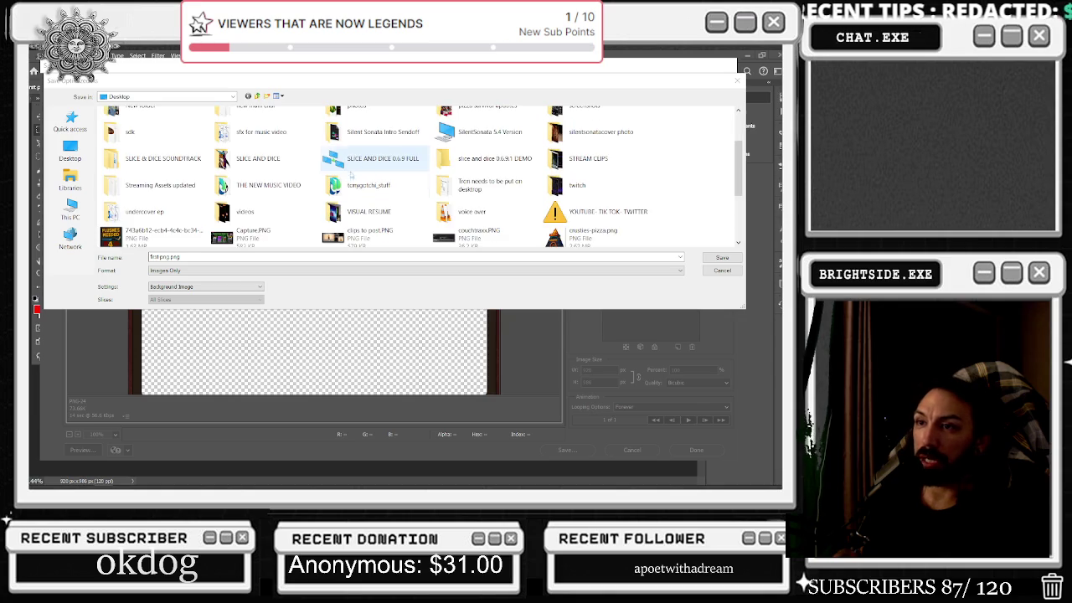
scroll(356, 167, down, 3)
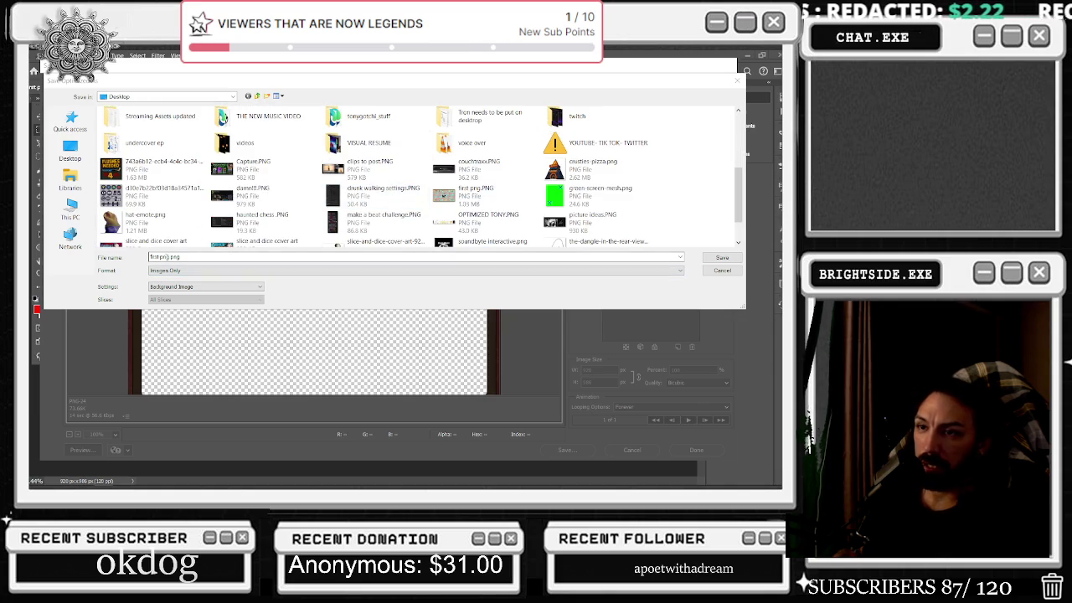
click(69, 150)
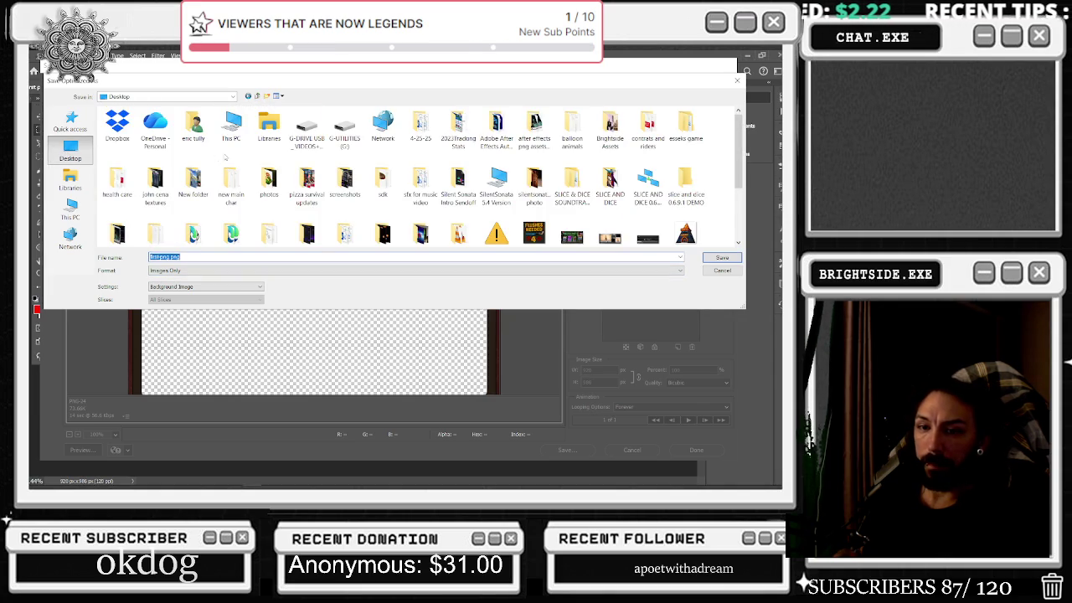
scroll(429, 158, down, 3)
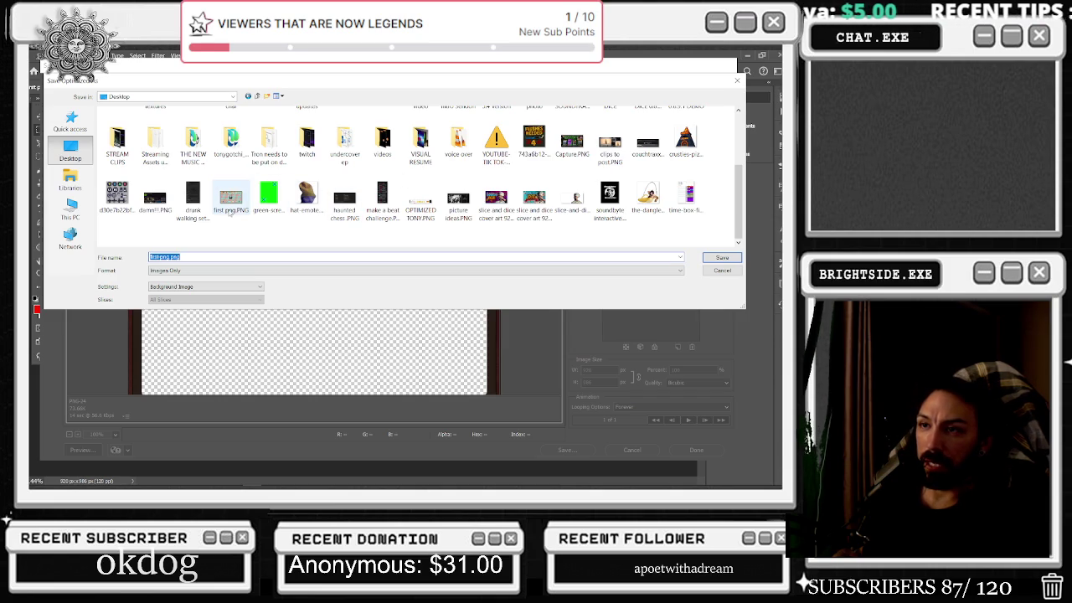
click(231, 201)
click(165, 256)
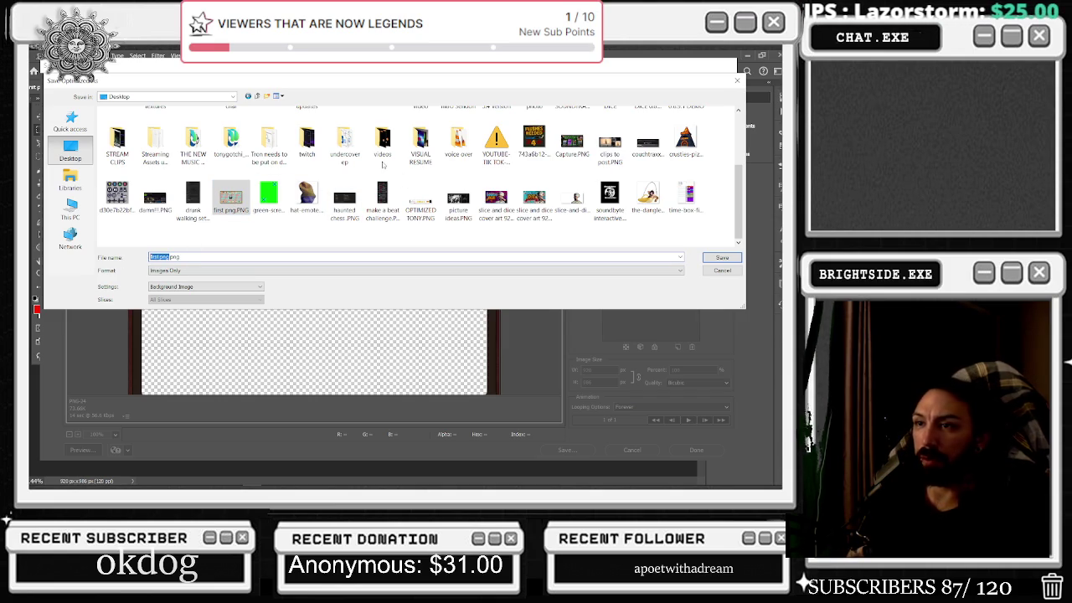
text(overlay v32)
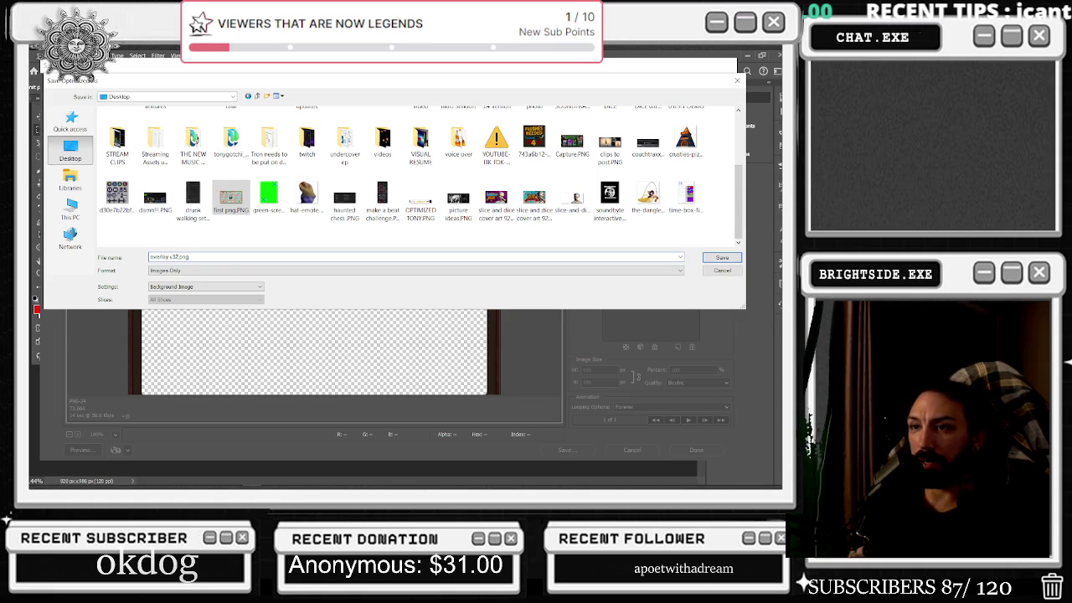
key(Return)
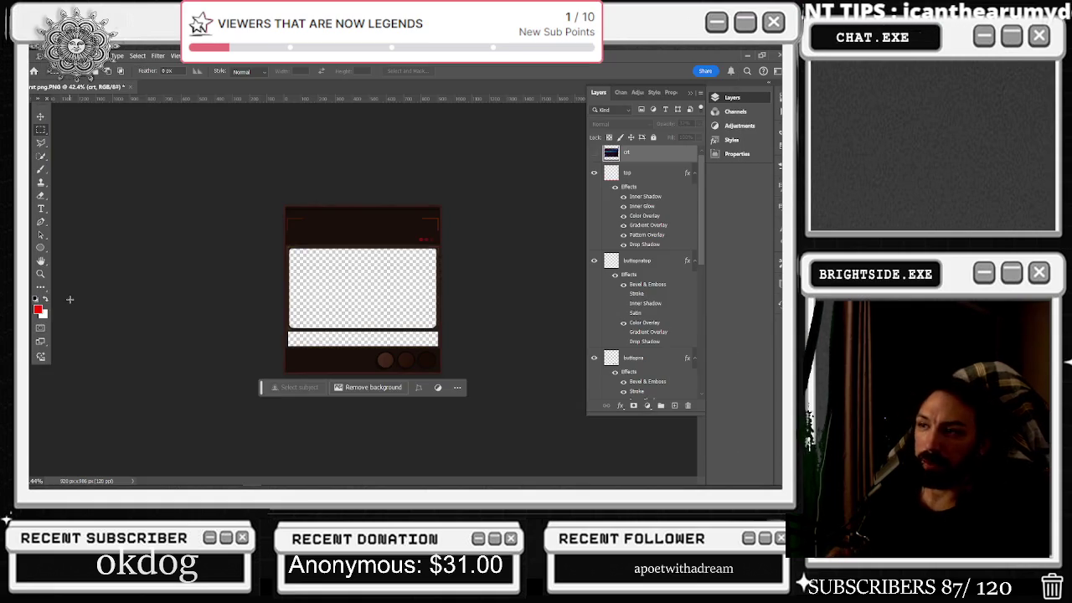
- Save the layered mockup as a PSD in the After Effects Auto-Save folder with maximised compatibility
key(ctrl+shift+s)
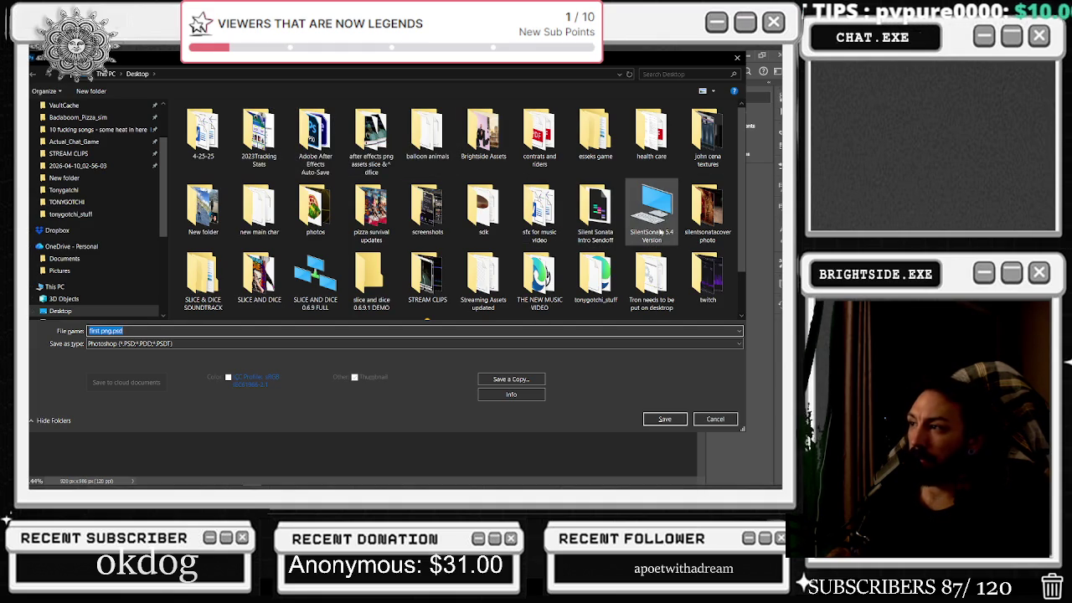
double_click(315, 138)
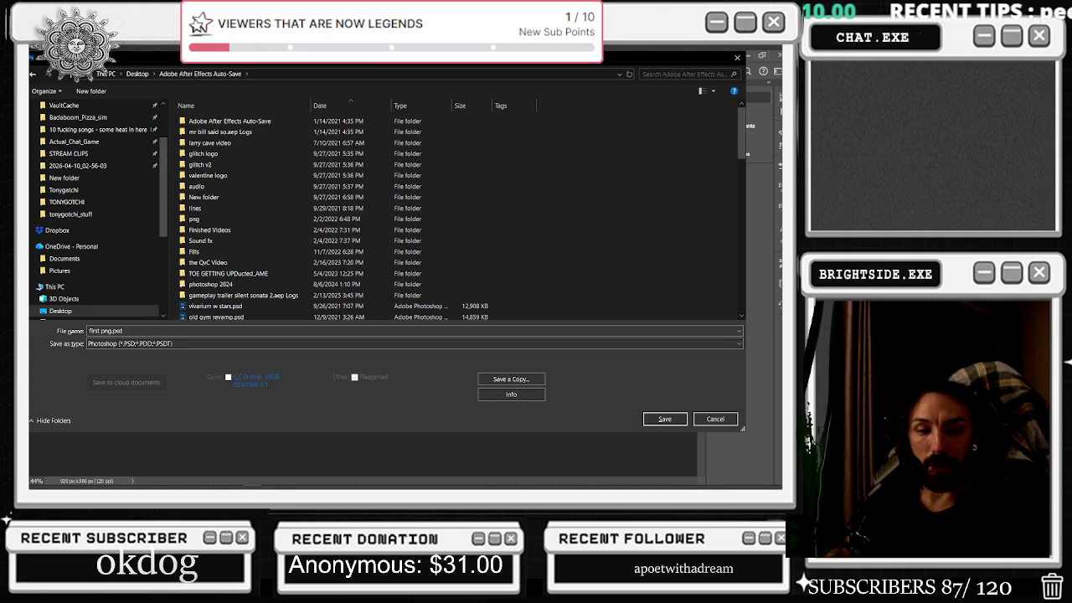
key(alt+Tab)
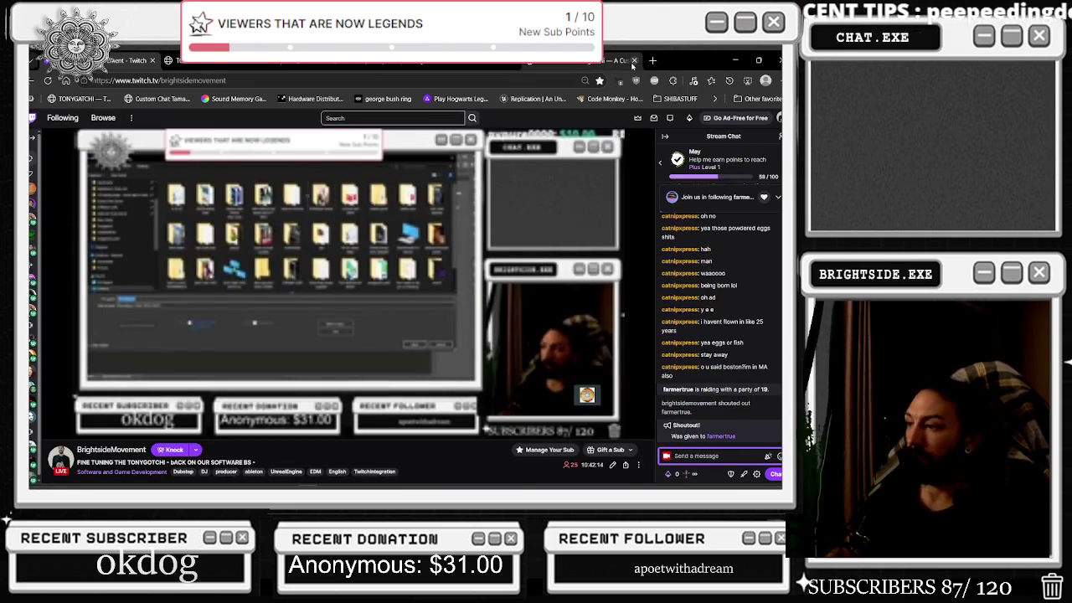
key(alt+Tab)
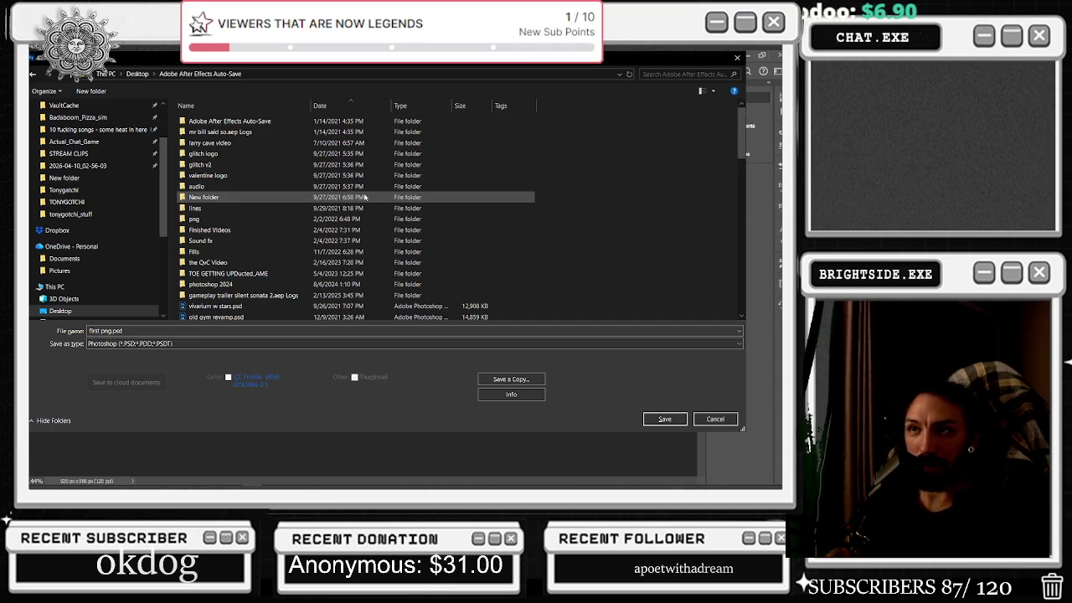
click(108, 333)
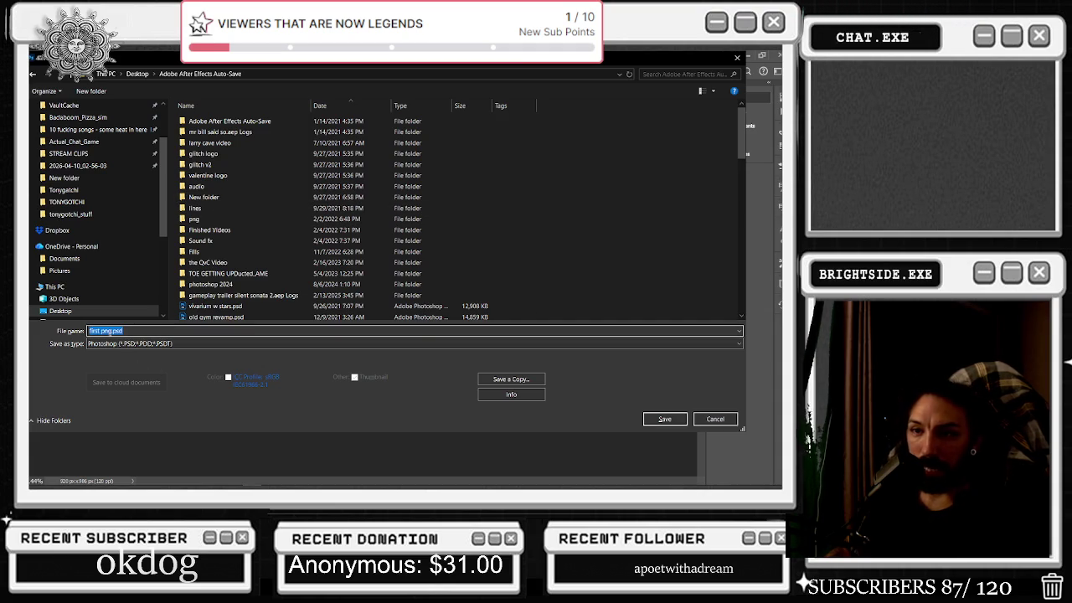
text(tonygotchi v1)
text( crt)
key(Return)
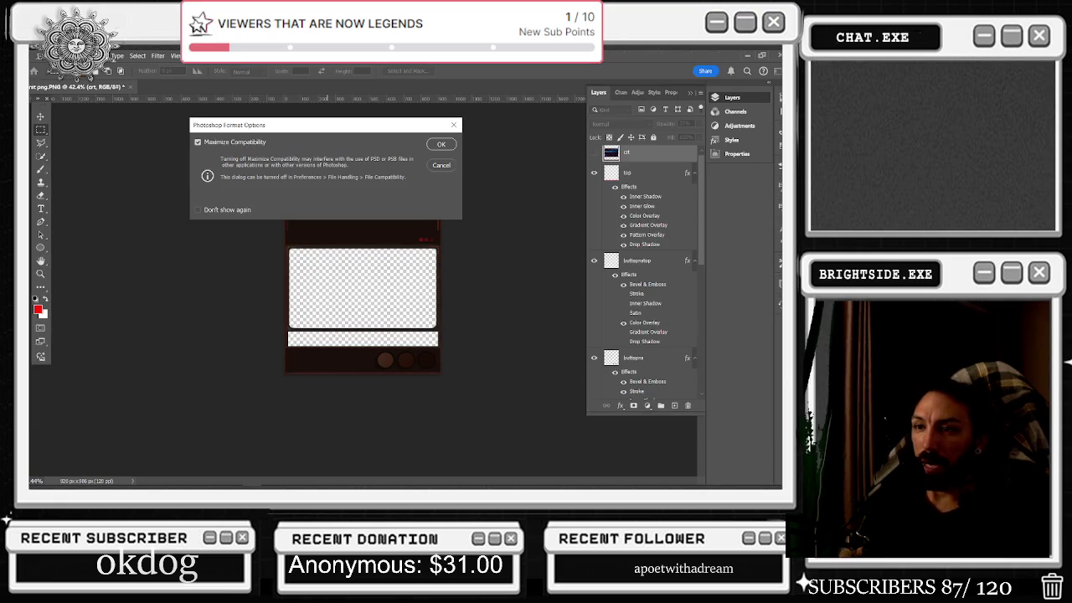
click(440, 148)
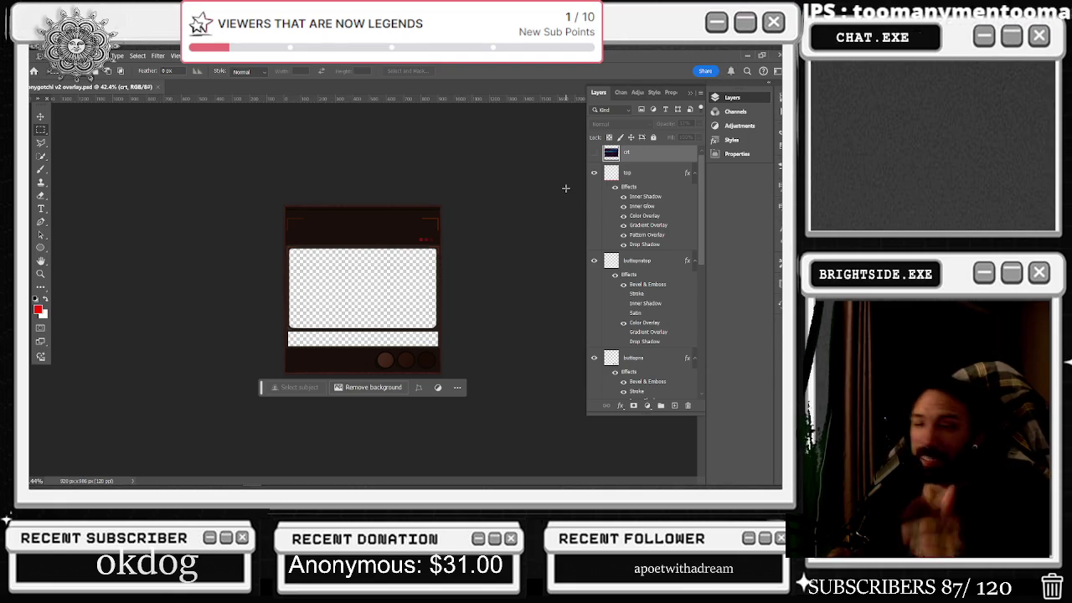
- Group the artwork layers into Group 1, hide it, and show and select the crt layer
scroll(626, 201, up, 1)
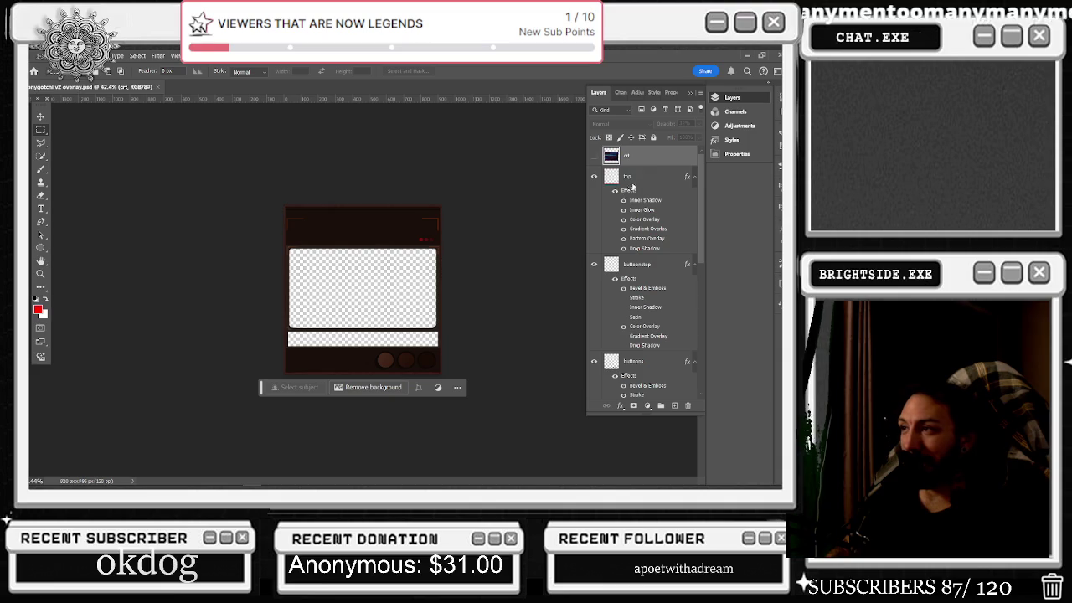
click(628, 189)
scroll(649, 293, down, 5)
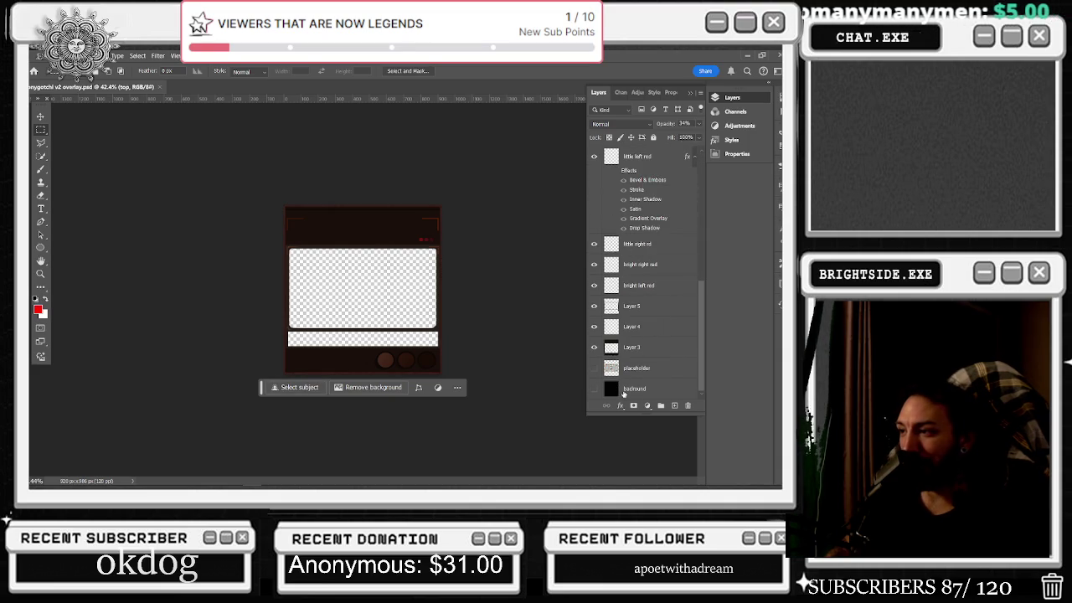
shift+click(623, 392)
click(660, 406)
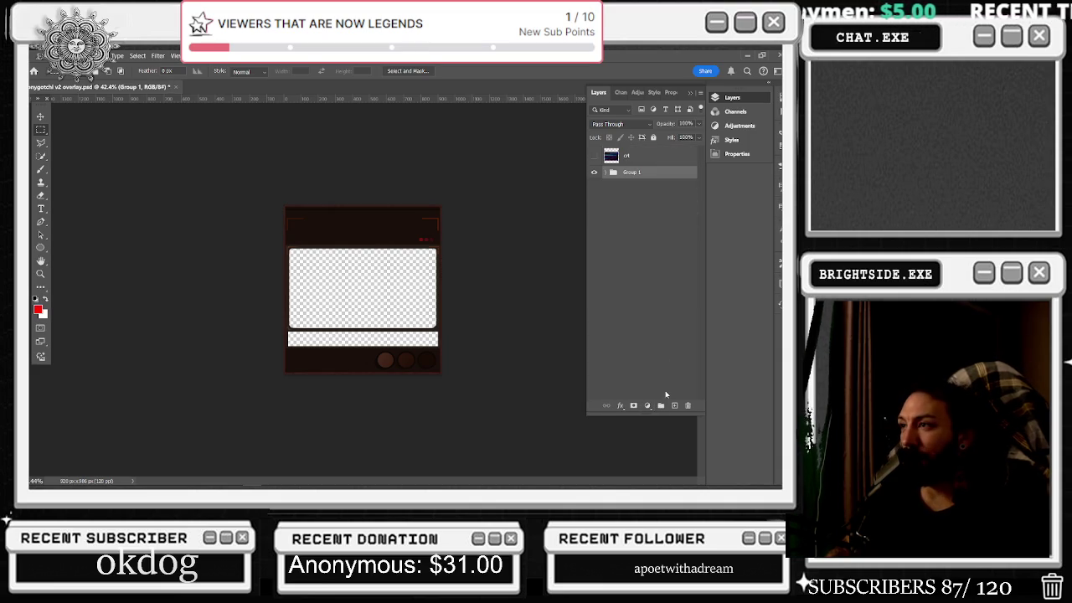
click(595, 171)
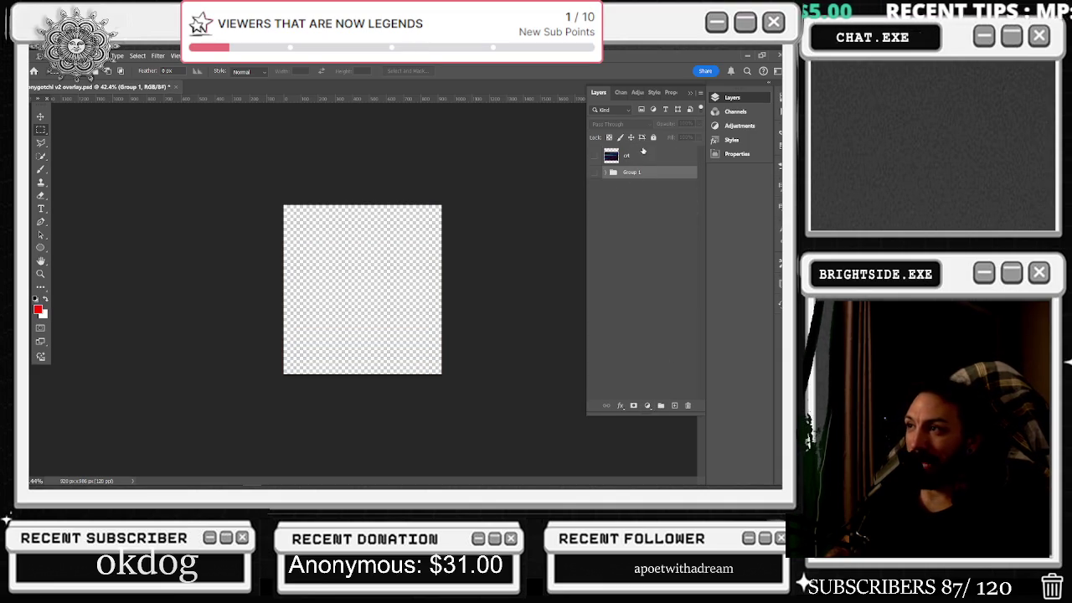
click(595, 158)
click(642, 159)
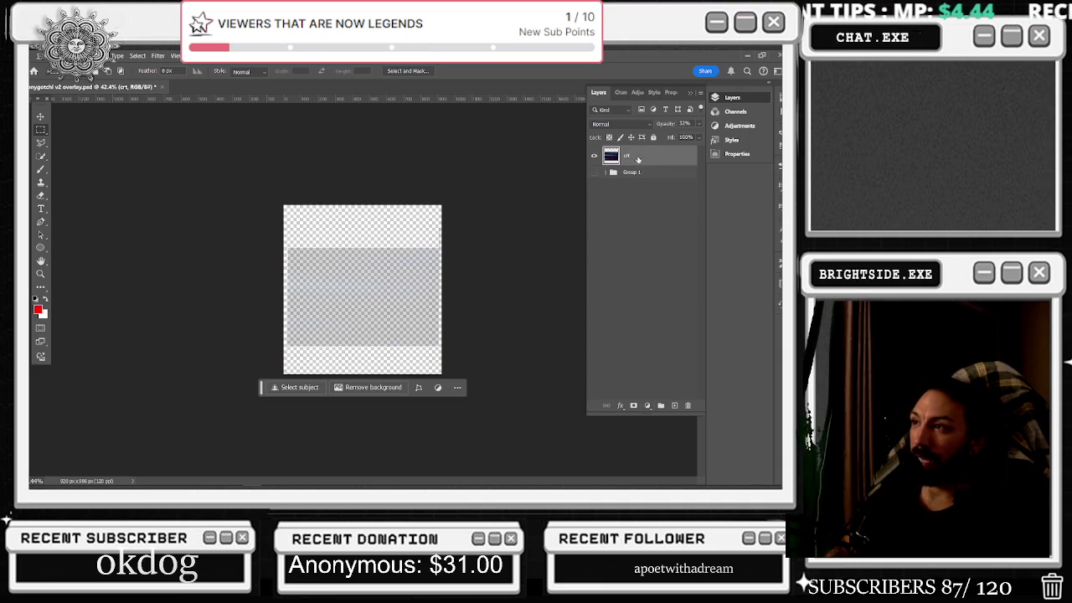
click(40, 55)
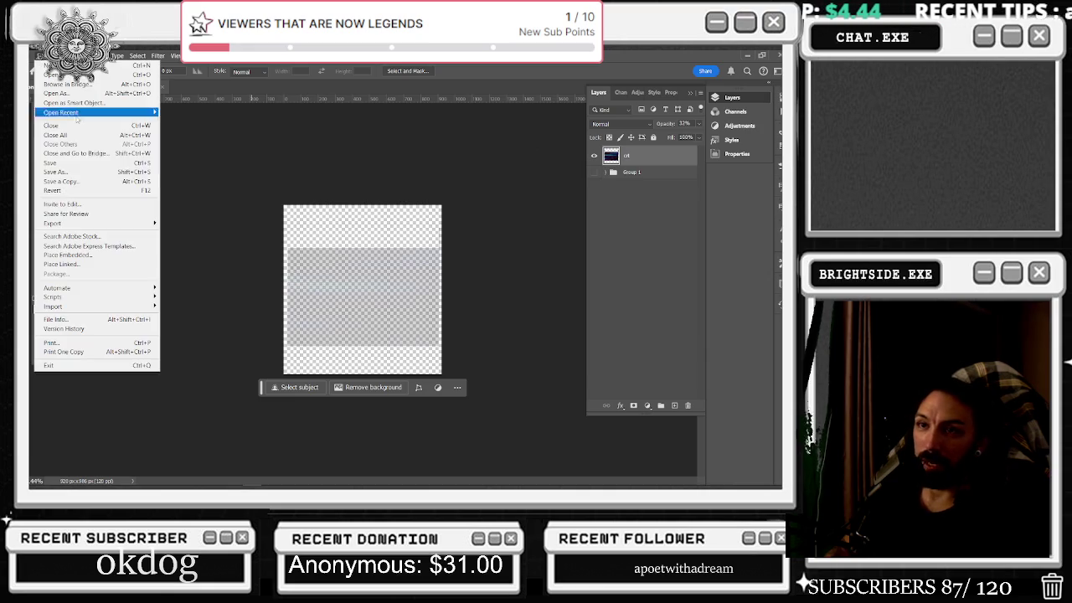
- Export the crt-only layer via Save for Web as tonygotchi-v2-crt-overlay.png and close the document
mouse_move(98, 224)
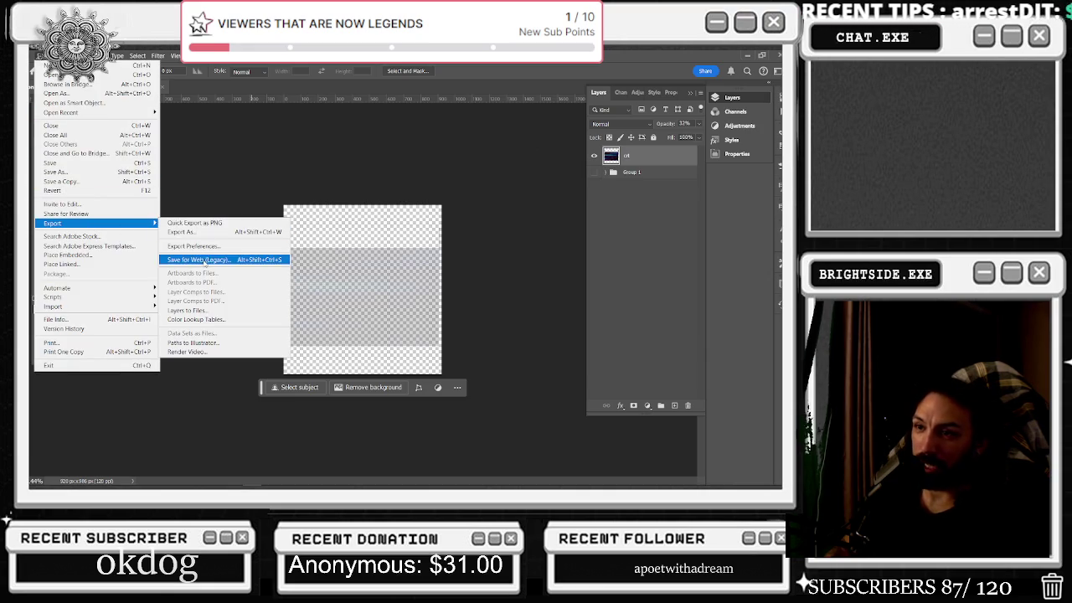
click(198, 260)
click(567, 450)
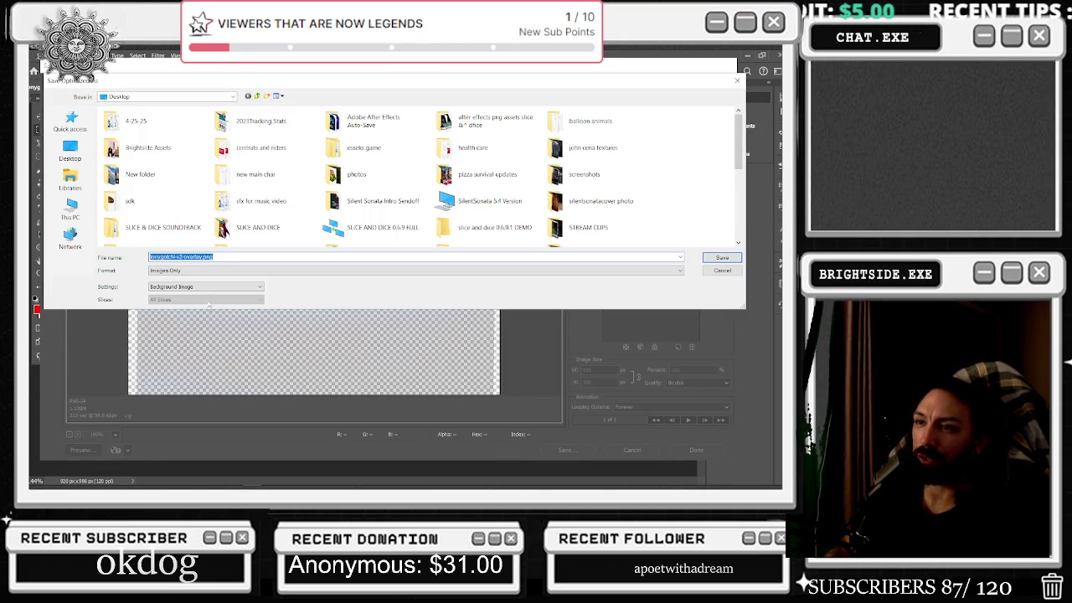
scroll(482, 168, down, 5)
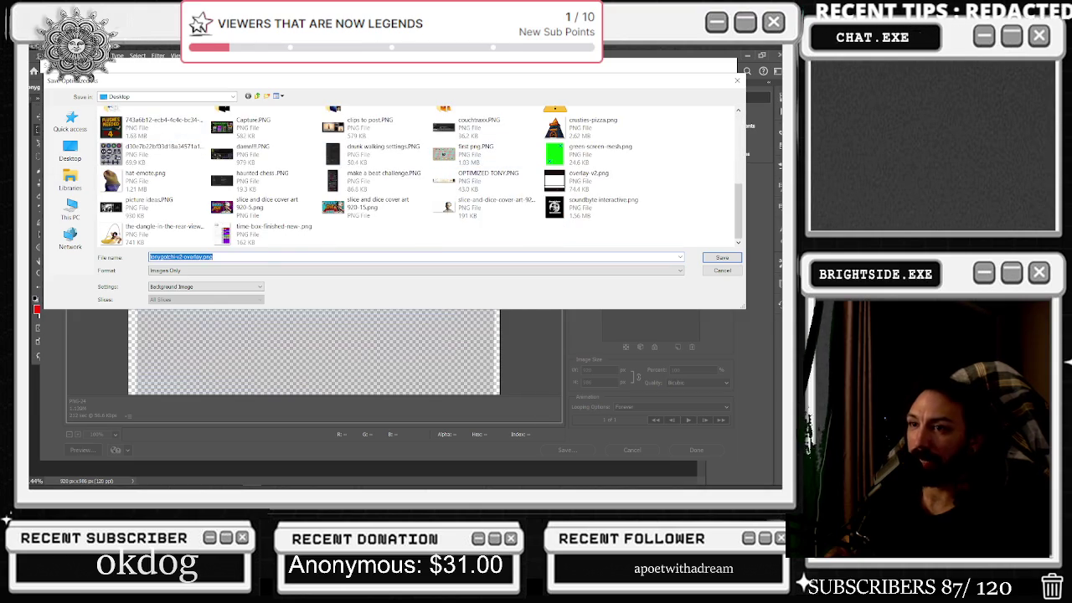
click(185, 257)
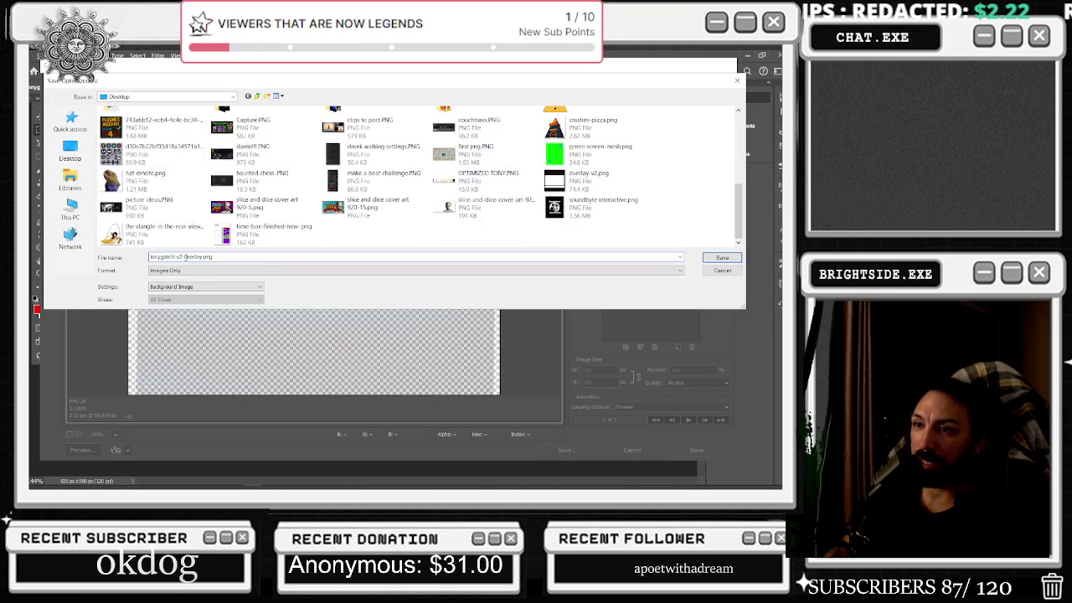
text(-em)
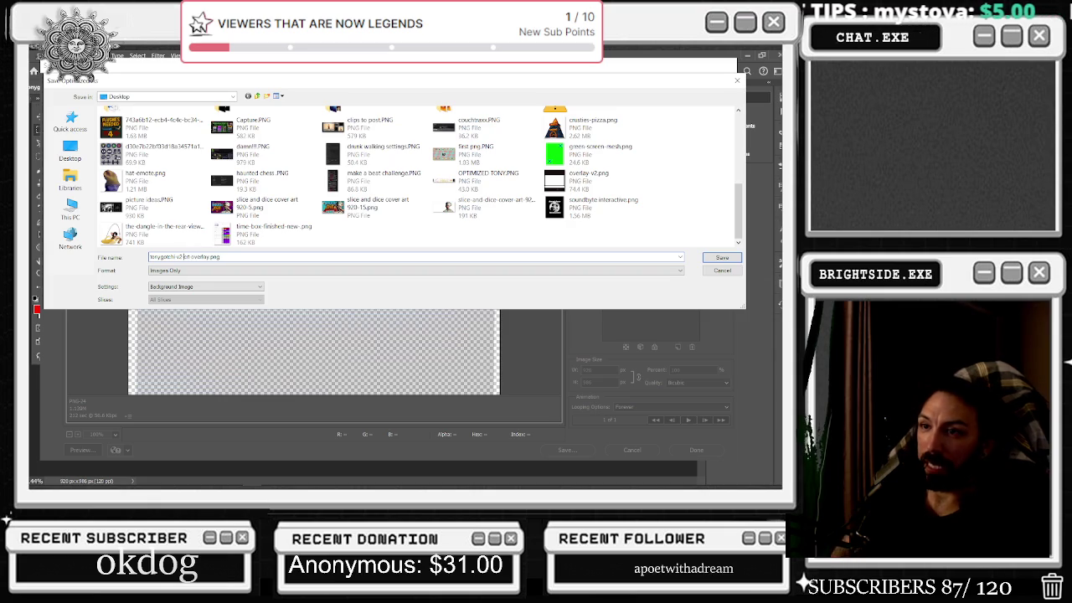
click(723, 259)
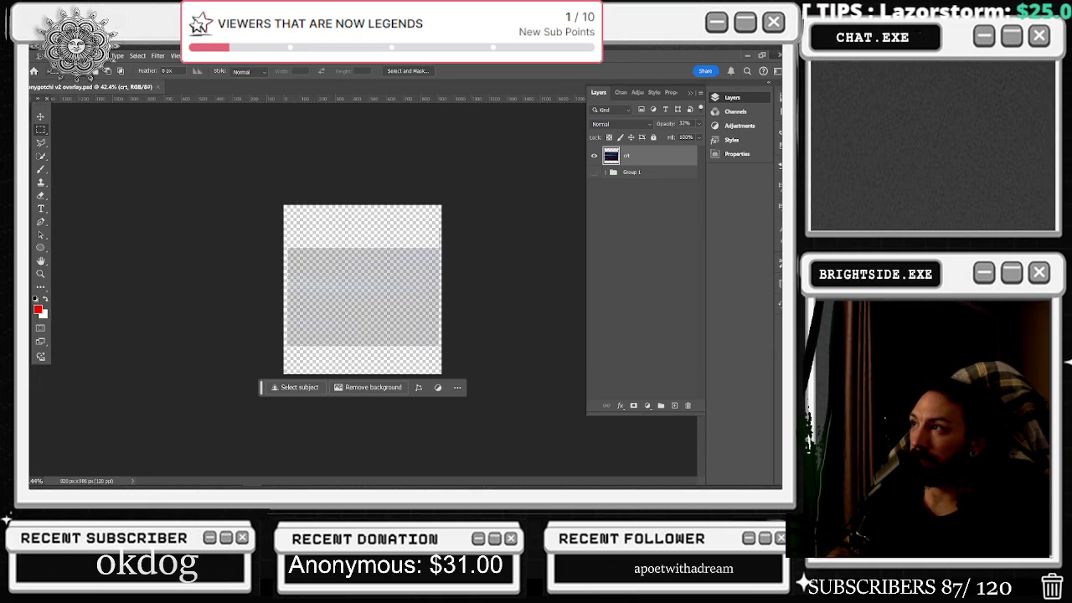
key(ctrl+w)
- Hide Photoshop with Super+D to return to the desktop
key(super+d)
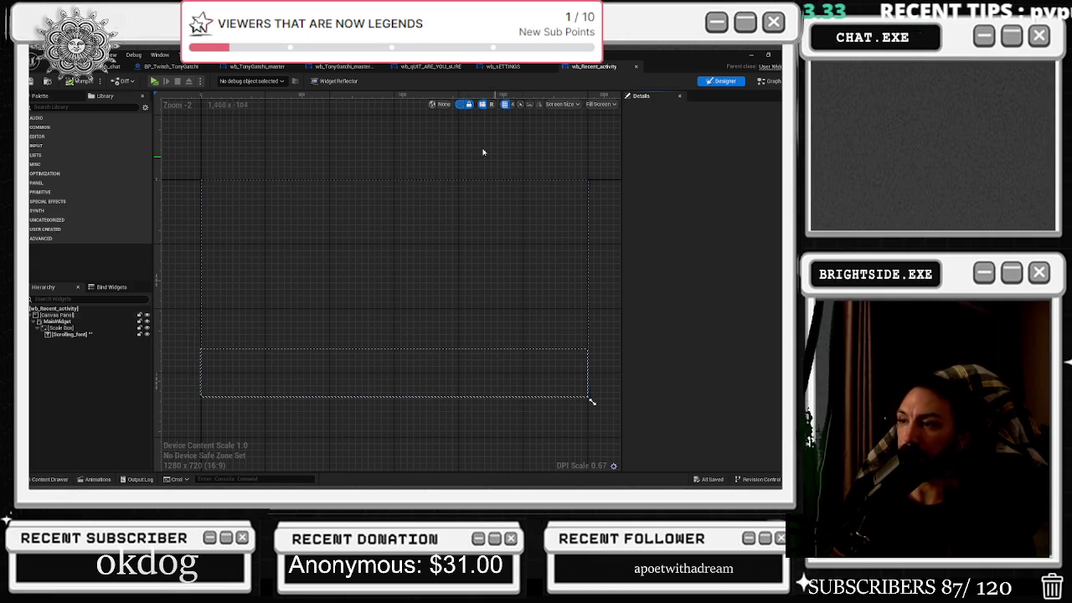
- Select tonyoverlay in the master widget and locate its tonygatchi texture in the Content Browser
click(113, 66)
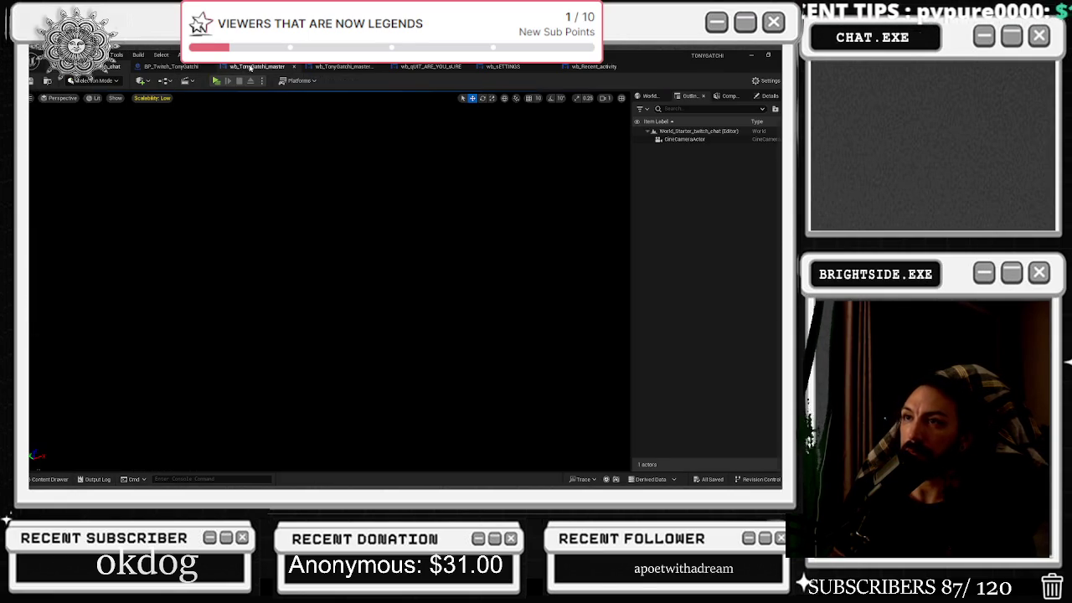
click(250, 67)
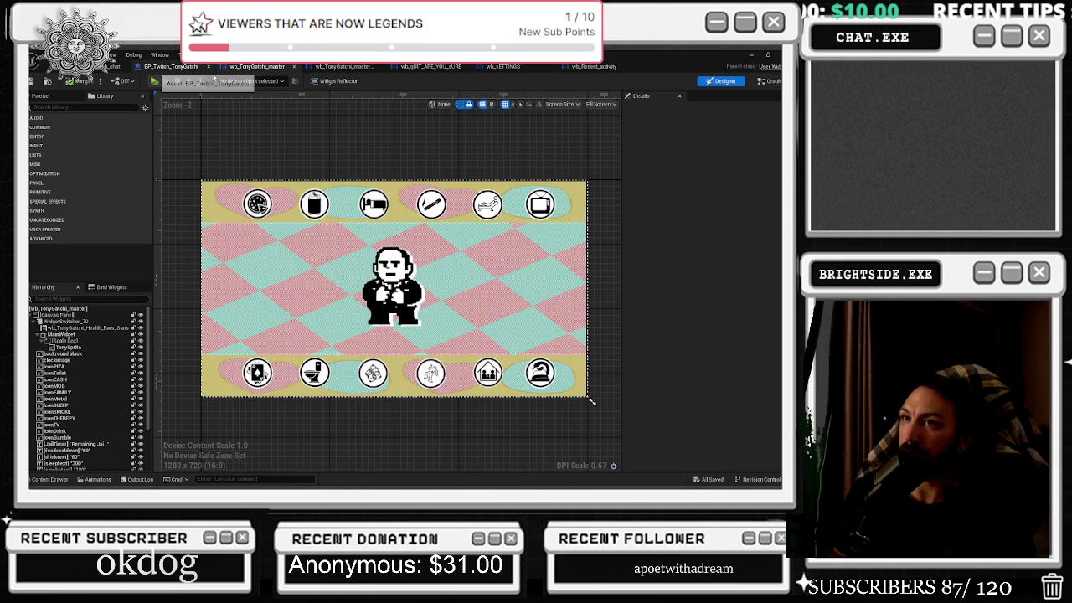
click(170, 68)
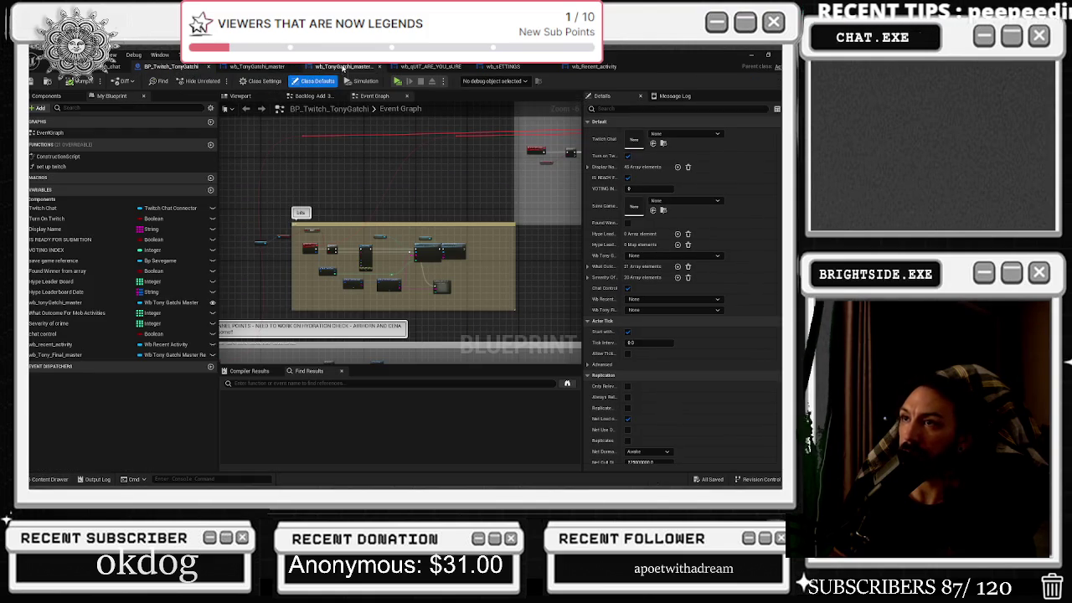
click(344, 67)
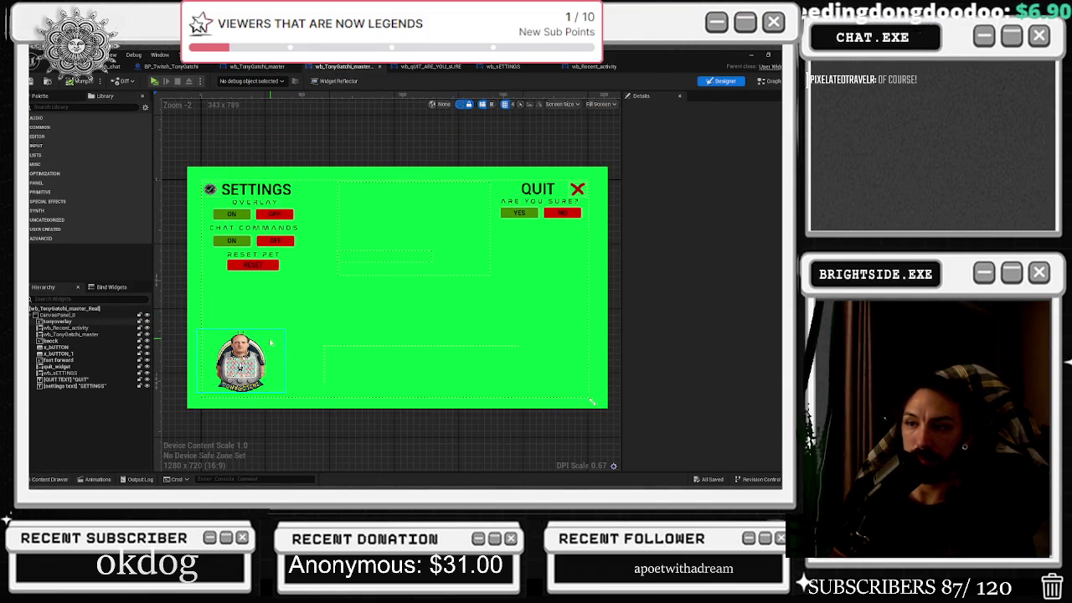
click(394, 288)
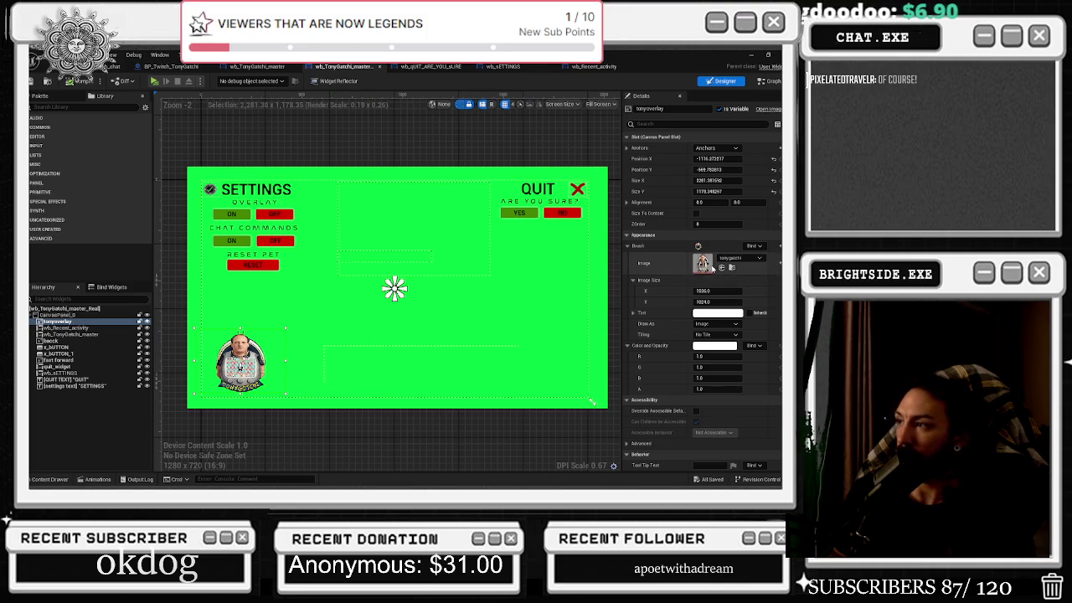
click(731, 267)
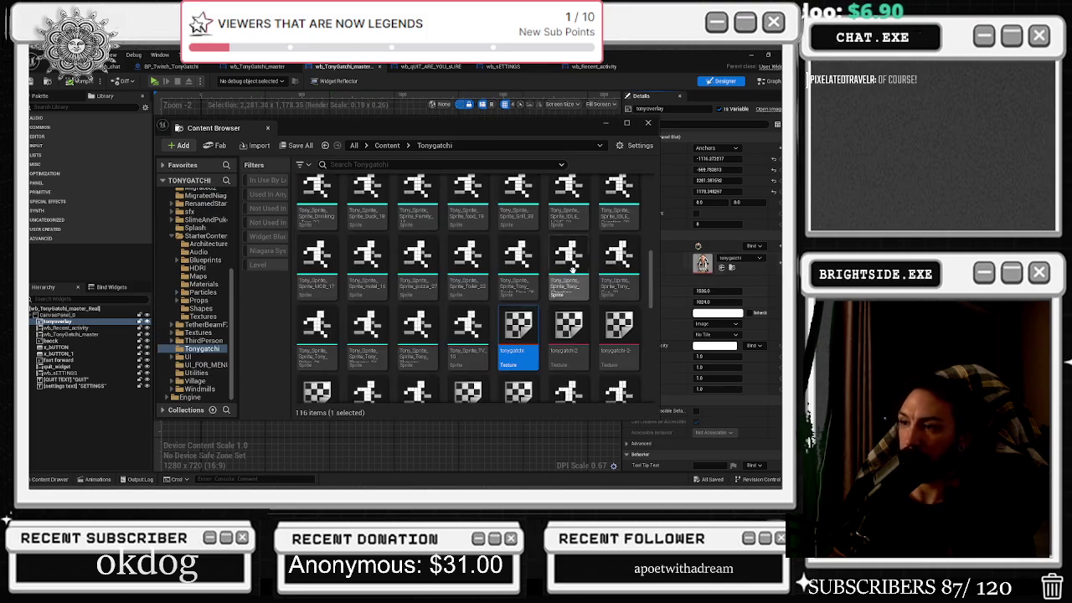
right_click(528, 335)
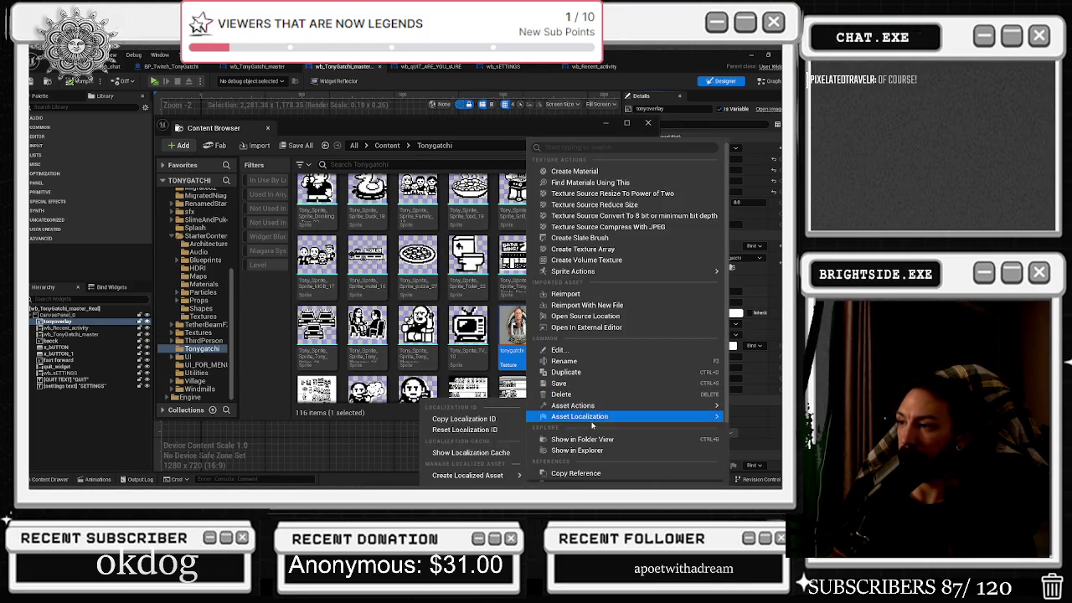
click(582, 438)
click(750, 64)
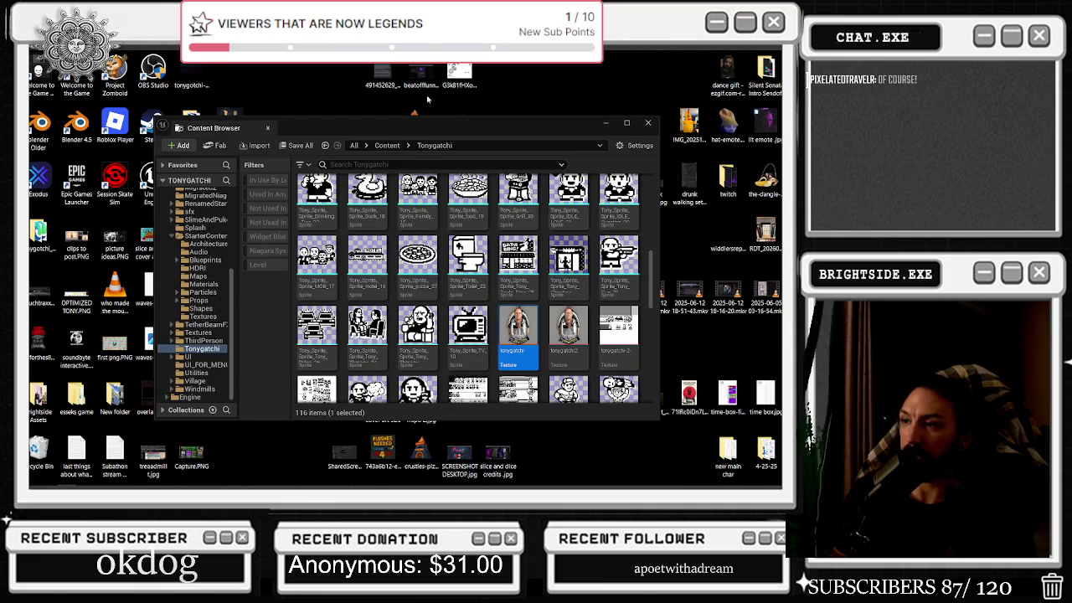
- Close the floating Content Browser and move tonygotchi-v2-crt-overlay.png beside overlay-v2.png on the desktop
click(647, 122)
click(144, 401)
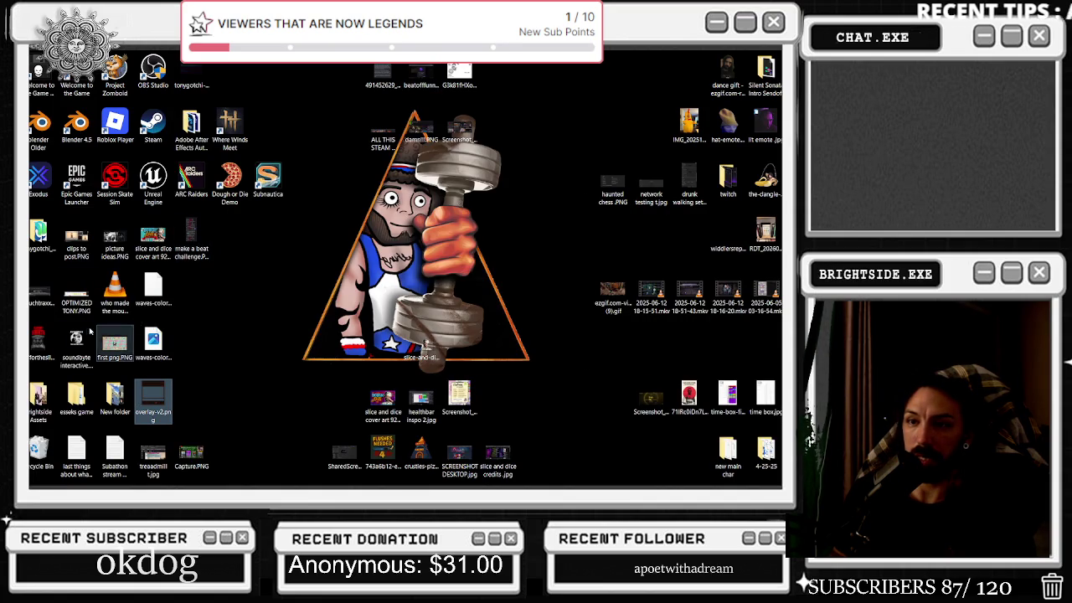
click(180, 385)
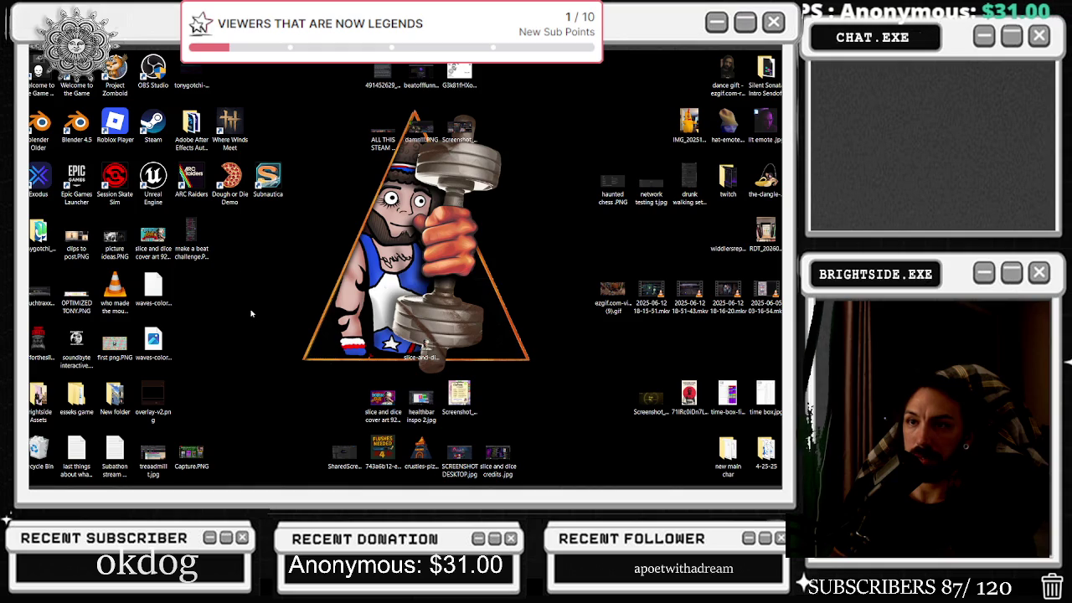
click(193, 65)
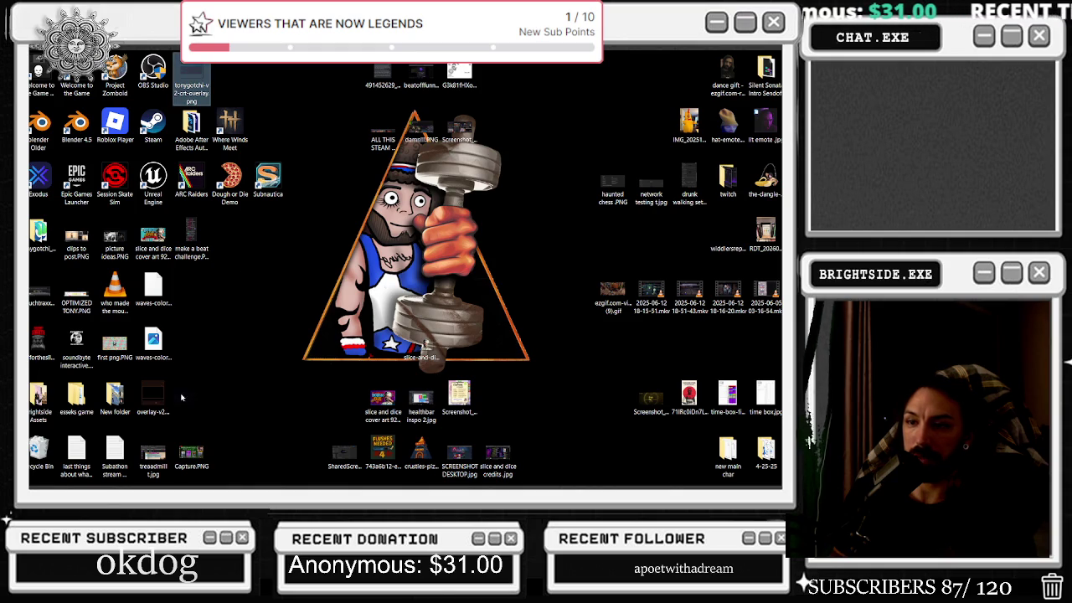
drag(186, 400, 138, 414)
click(67, 485)
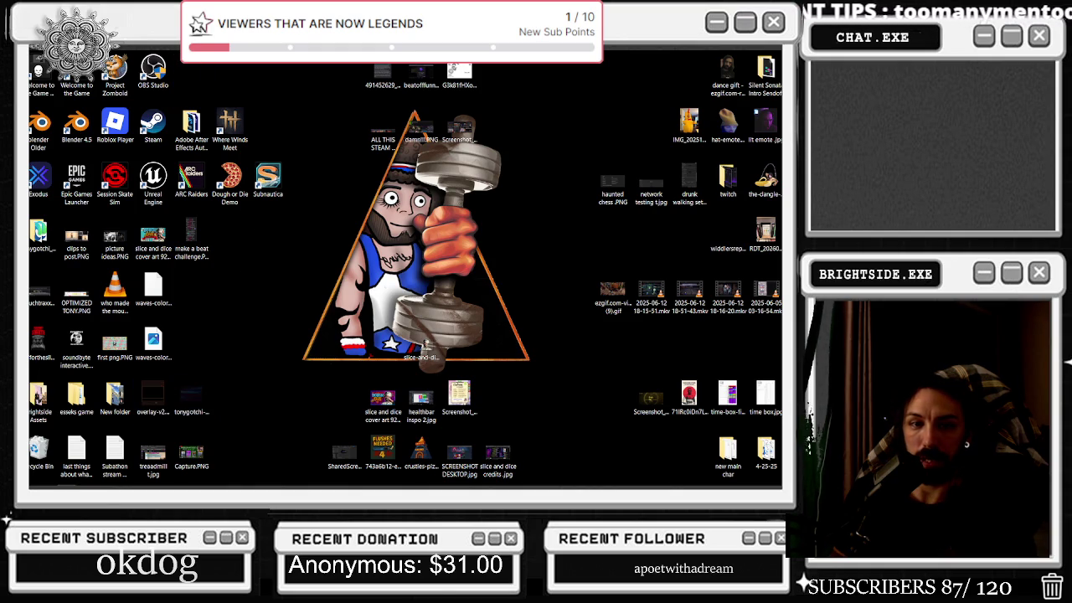
key(alt+Tab)
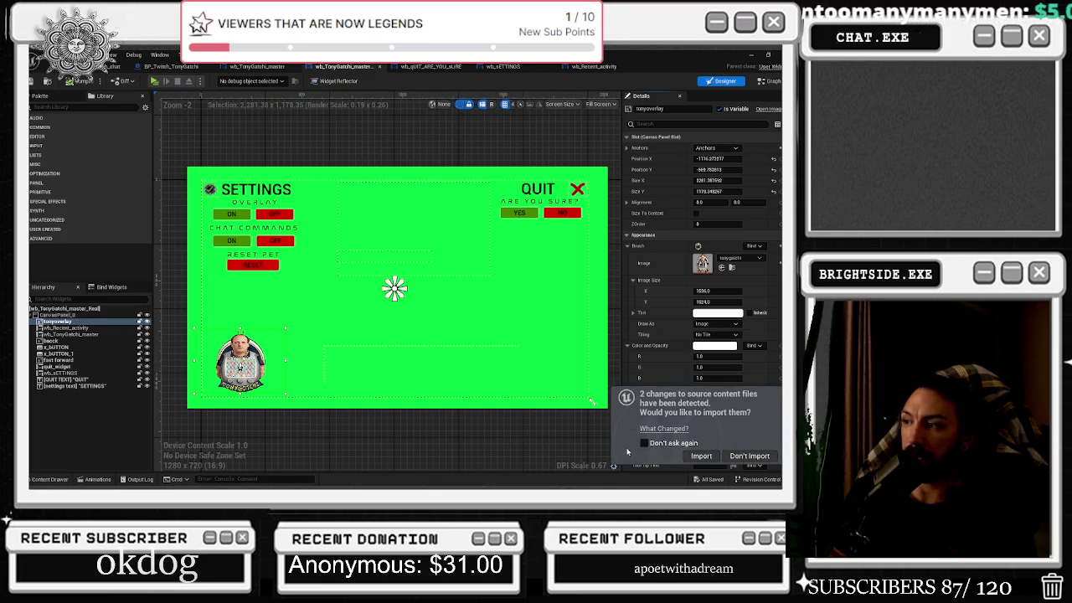
- Import the 2 detected source changes and open the Content Drawer over the master widget
click(700, 456)
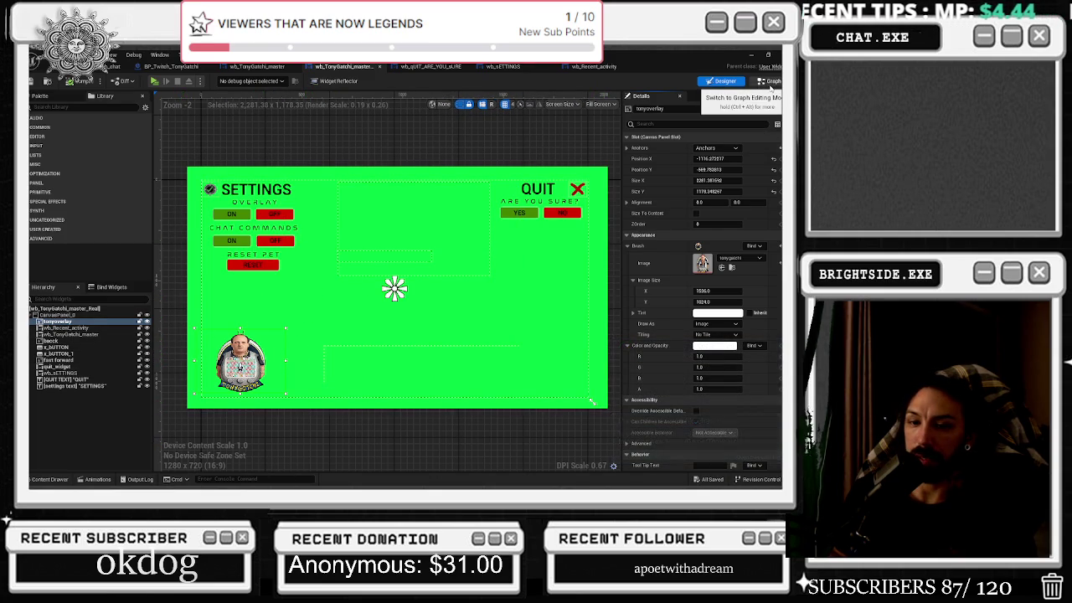
click(252, 67)
click(343, 66)
click(431, 66)
click(368, 67)
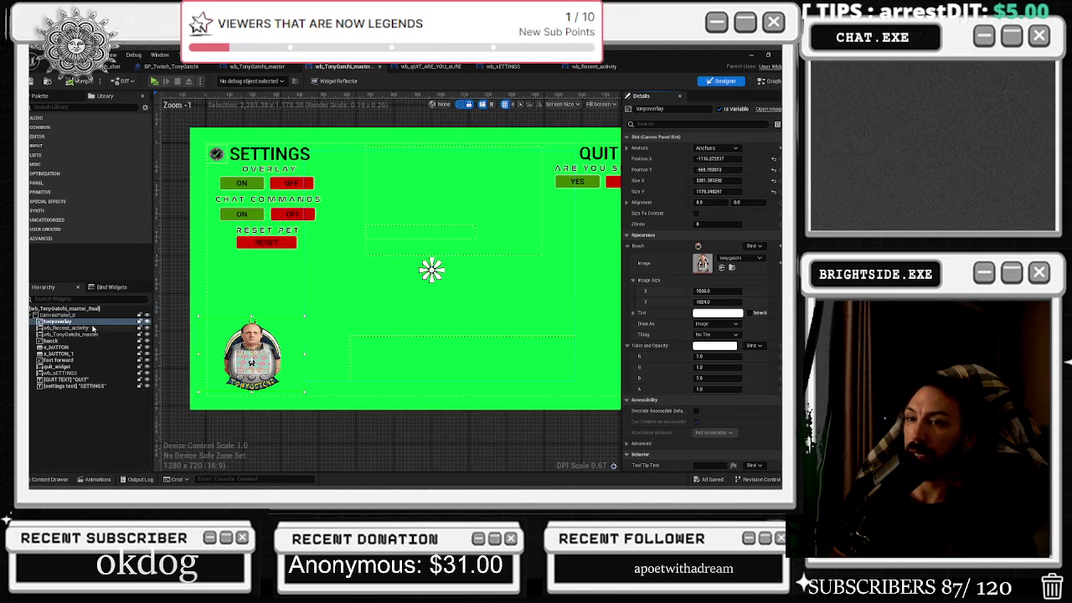
click(50, 479)
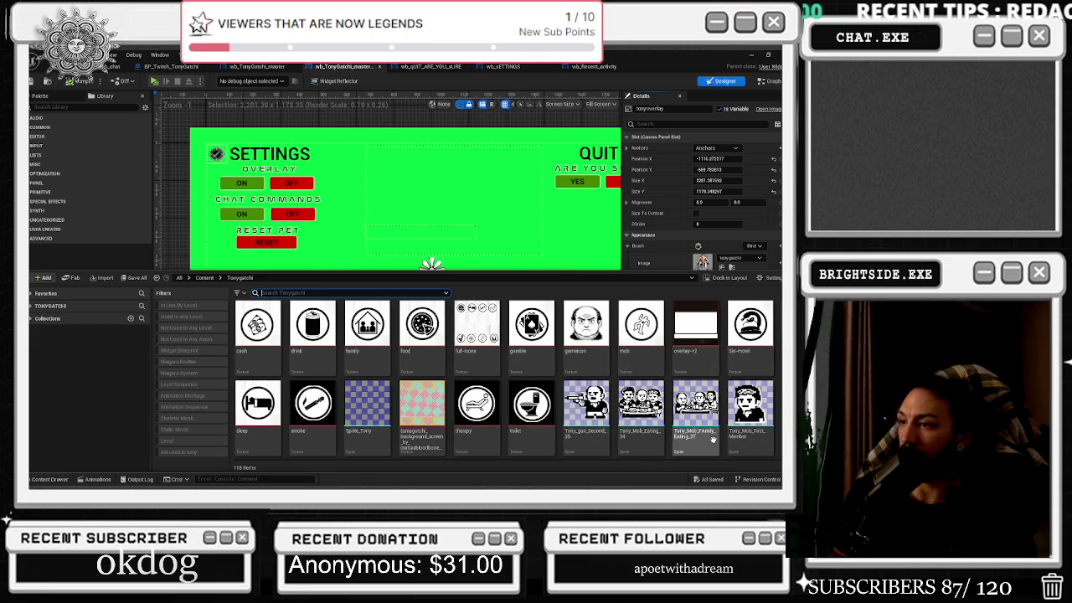
- Try dropping overlay-v2 onto the canvas and resizing it, then undo back to the tonygatchi texture
scroll(644, 435, down, 1)
click(695, 323)
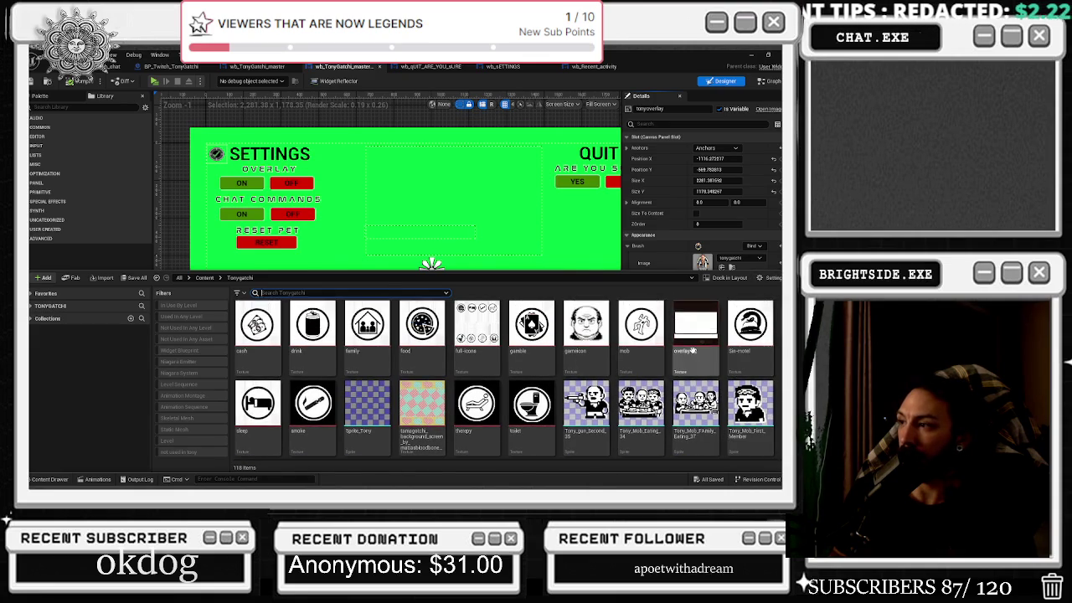
drag(42, 482, 251, 360)
scroll(251, 360, up, 2)
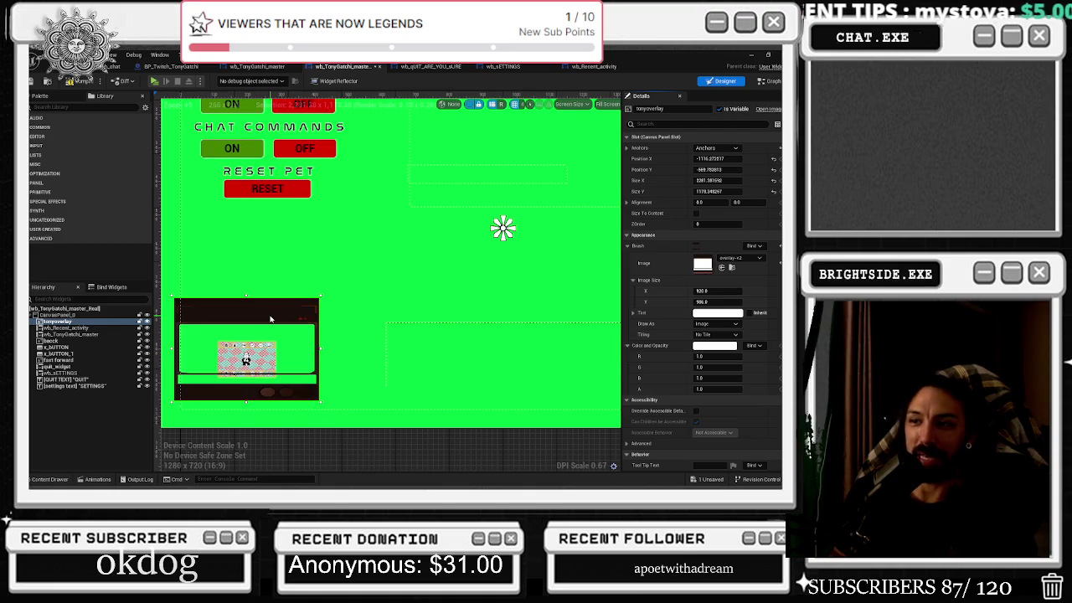
mouse_move(735, 291)
mouse_down()
mouse_move(704, 291)
mouse_move(720, 302)
mouse_up()
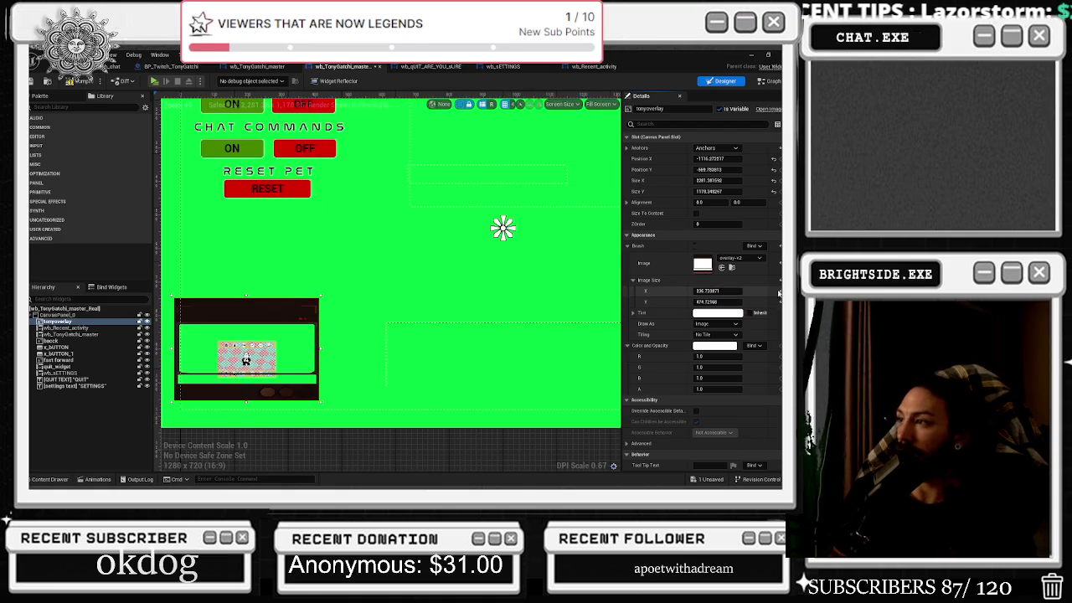
key(ctrl+z)
key(ctrl+z)
key(ctrl+z)
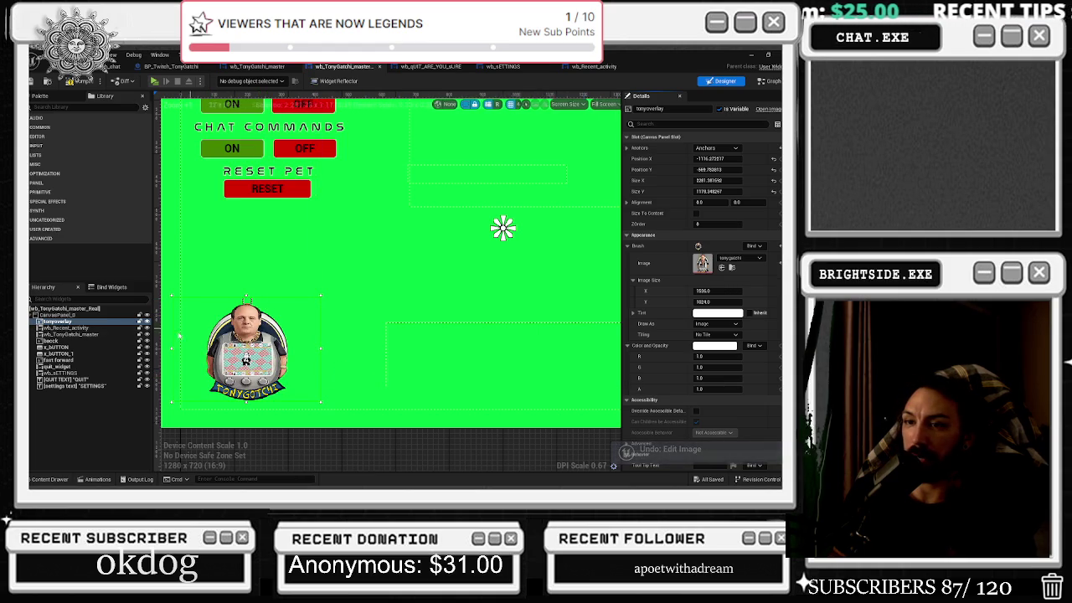
right_click(55, 324)
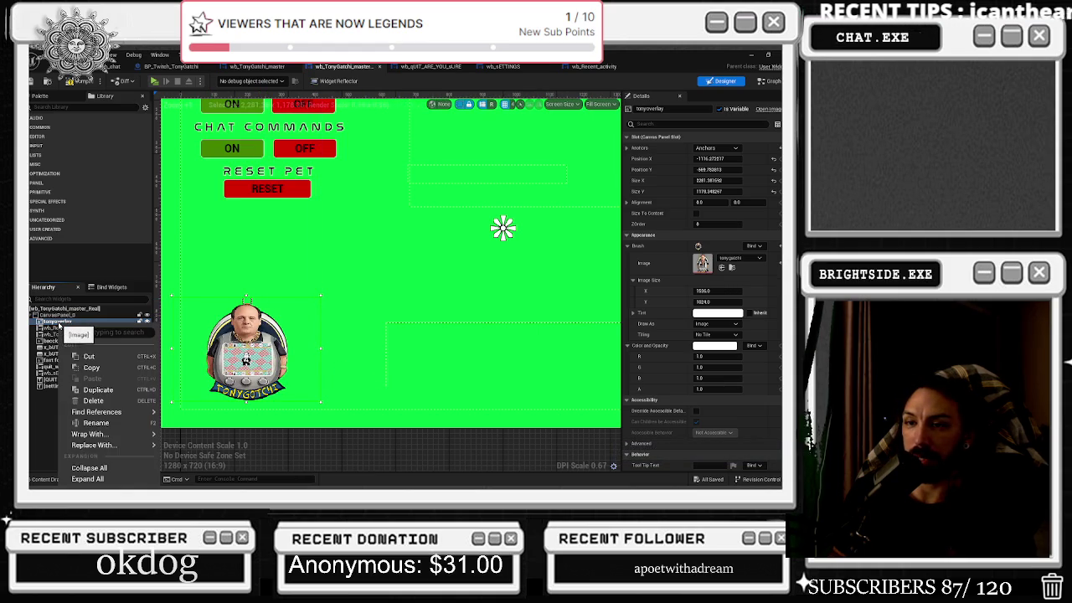
click(94, 389)
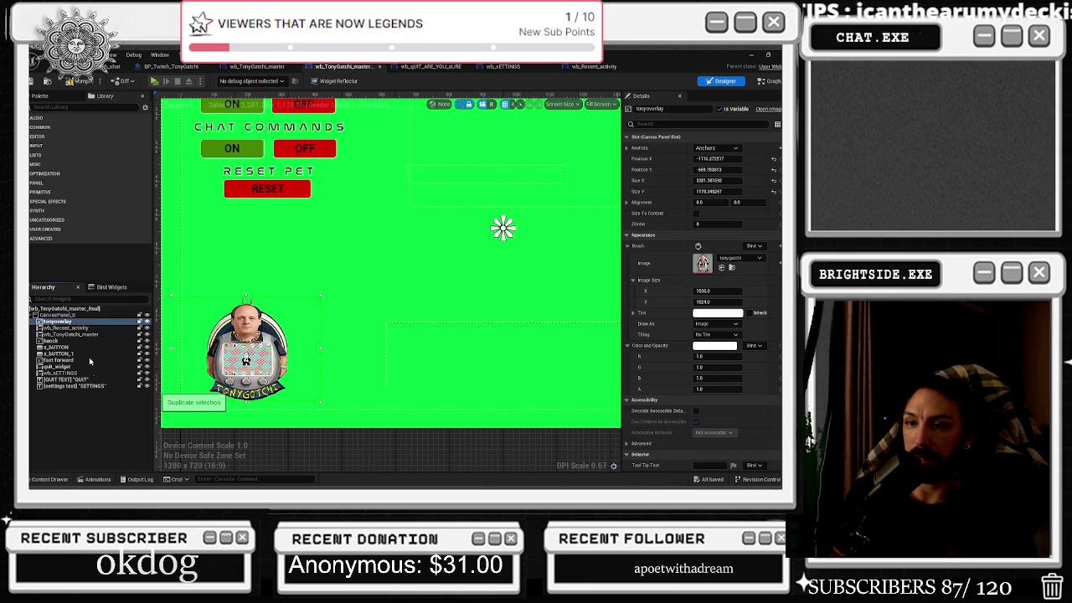
double_click(76, 328)
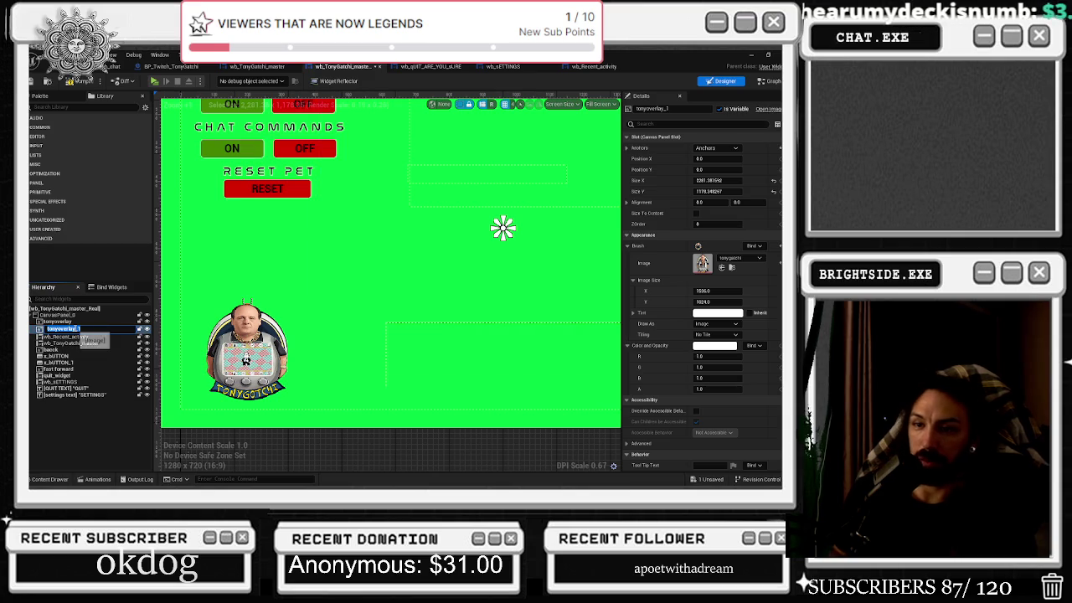
key(BackSpace)
key(BackSpace)
text(2)
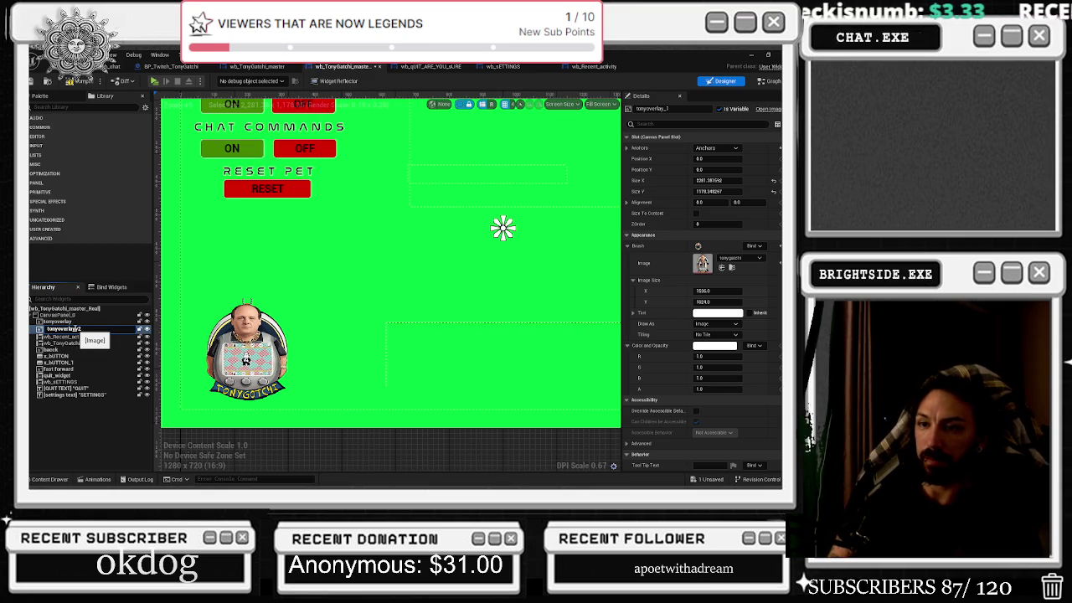
key(Return)
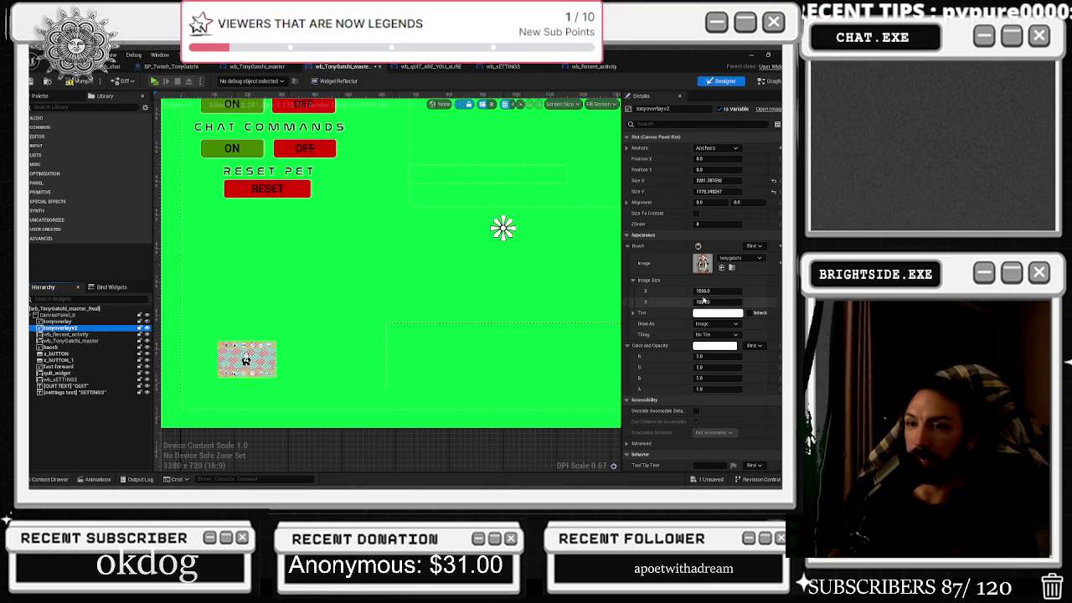
click(721, 267)
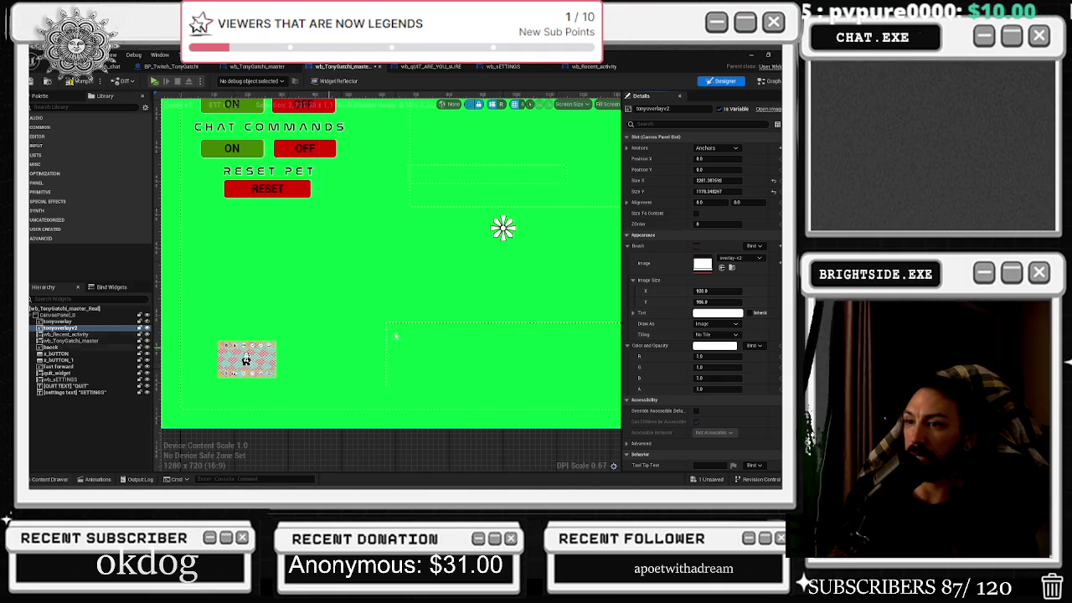
scroll(425, 350, down, 5)
scroll(426, 350, up, 2)
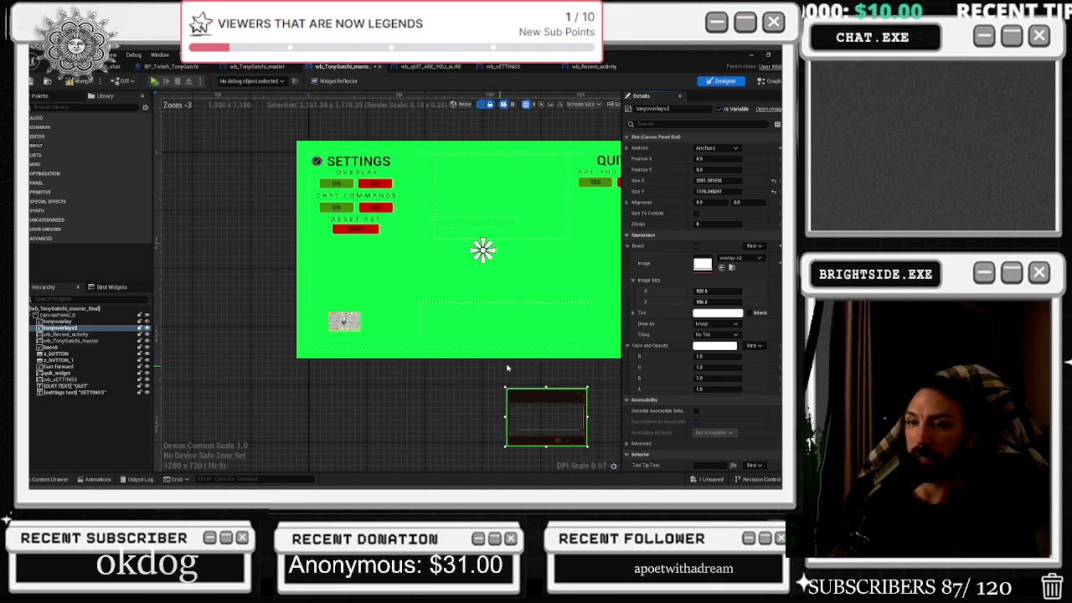
- Move and resize tonyoverlayv2 roughly onto the pet screen
mouse_move(536, 399)
mouse_down()
mouse_move(507, 378)
mouse_move(271, 424)
mouse_move(374, 260)
mouse_move(550, 257)
mouse_move(584, 173)
mouse_up()
drag(717, 180, 674, 180)
mouse_move(717, 180)
mouse_down()
mouse_move(753, 180)
mouse_move(410, 242)
mouse_move(331, 304)
mouse_move(508, 273)
mouse_move(551, 240)
mouse_move(555, 222)
mouse_move(480, 249)
mouse_up()
scroll(480, 248, up, 7)
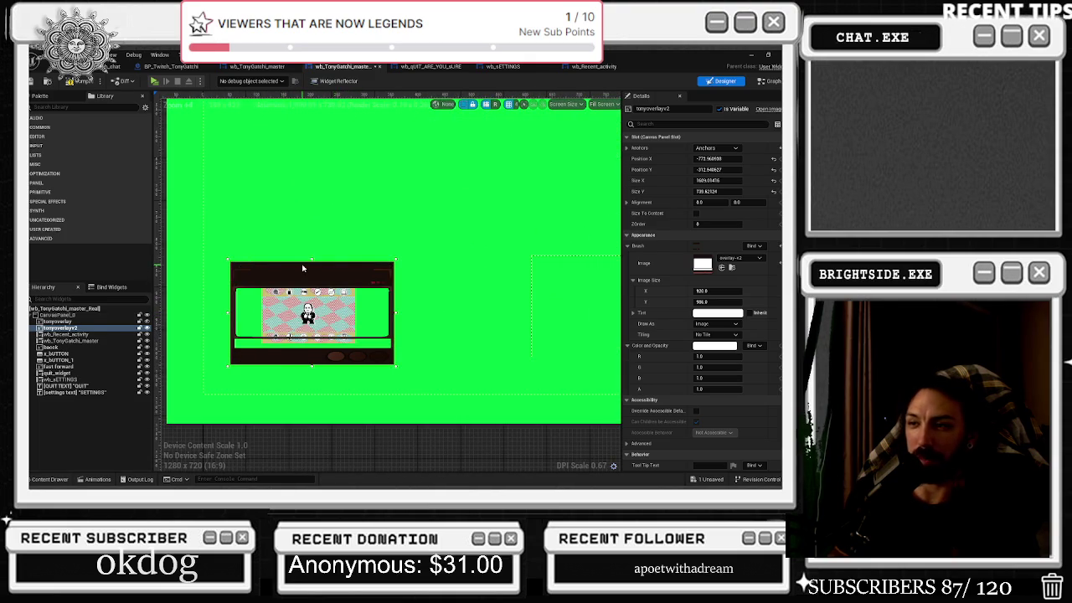
scroll(303, 268, down, 1)
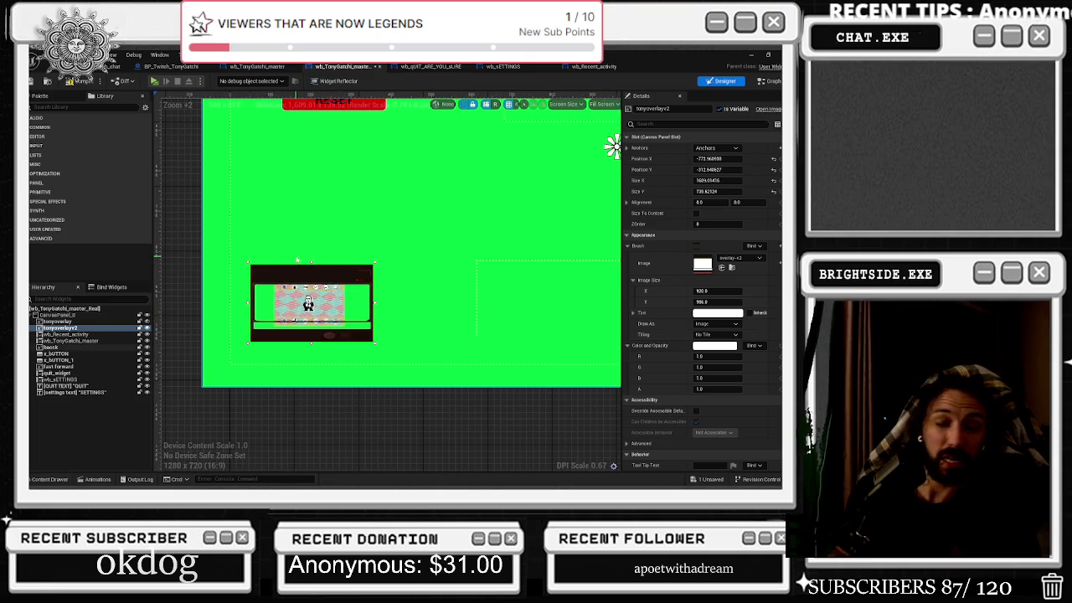
scroll(318, 272, up, 2)
drag(707, 191, 683, 191)
scroll(442, 264, down, 5)
mouse_move(442, 263)
mouse_down()
mouse_move(519, 180)
mouse_move(544, 180)
mouse_move(599, 151)
mouse_move(431, 255)
mouse_move(590, 172)
mouse_move(582, 152)
mouse_move(579, 179)
mouse_up()
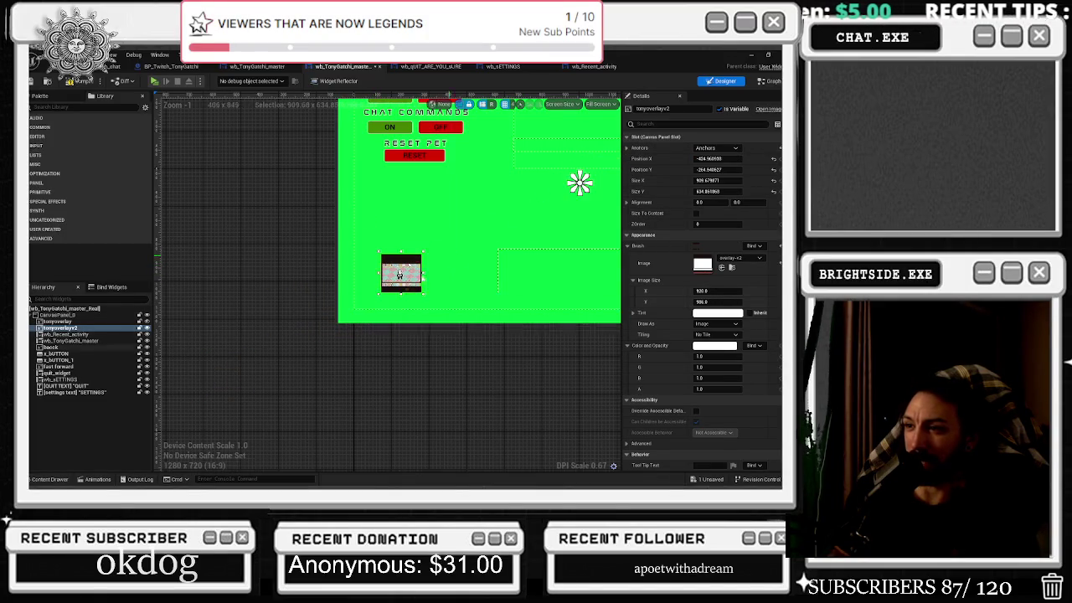
- Nudge tonyoverlayv2 to about -458, -268, then enlarge the frame and raise it slightly
scroll(411, 251, up, 8)
key(Left)
key(Left)
key(Left)
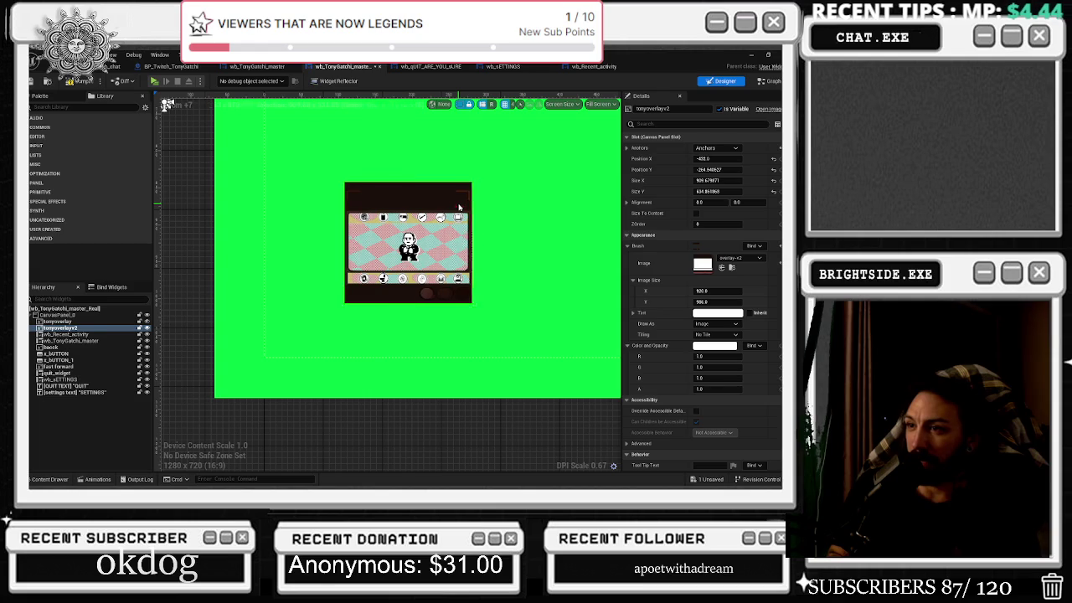
key(Right)
key(Up)
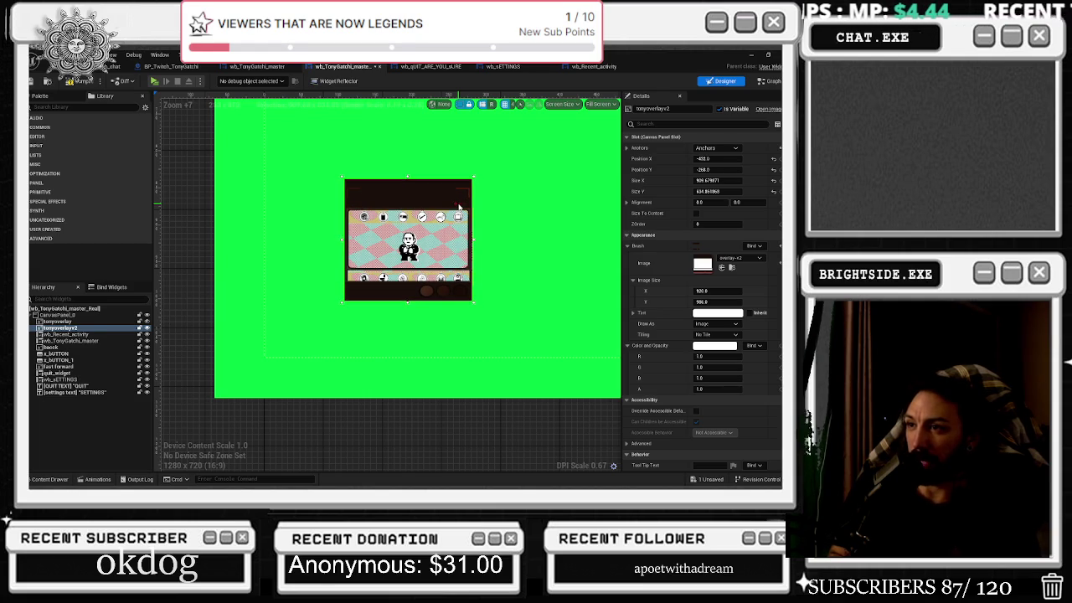
scroll(481, 251, up, 2)
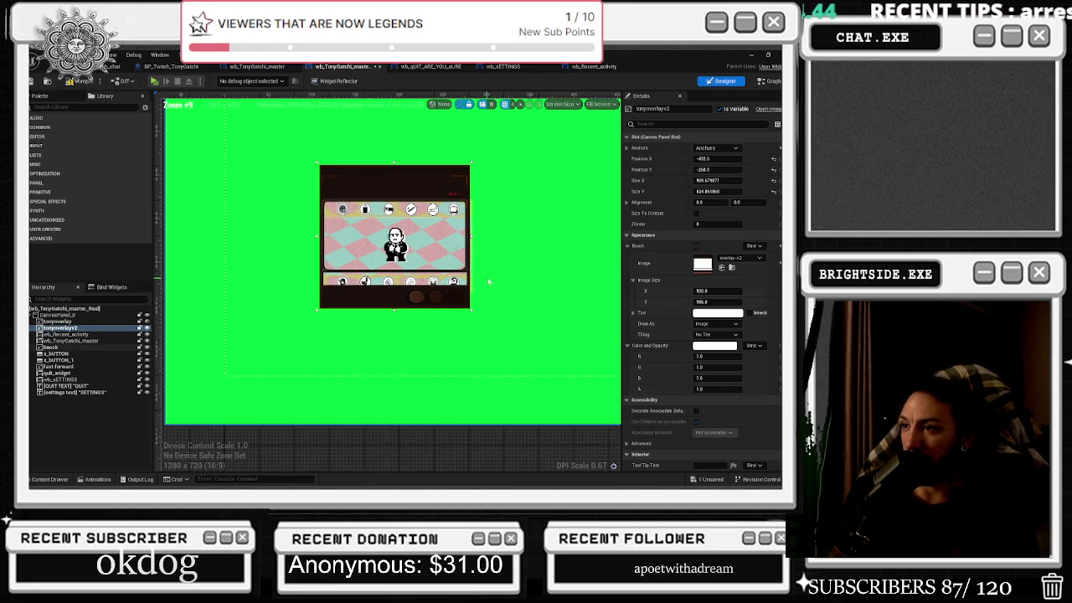
drag(472, 312, 476, 368)
drag(411, 201, 409, 120)
key(Down)
key(Down)
key(Left)
key(Left)
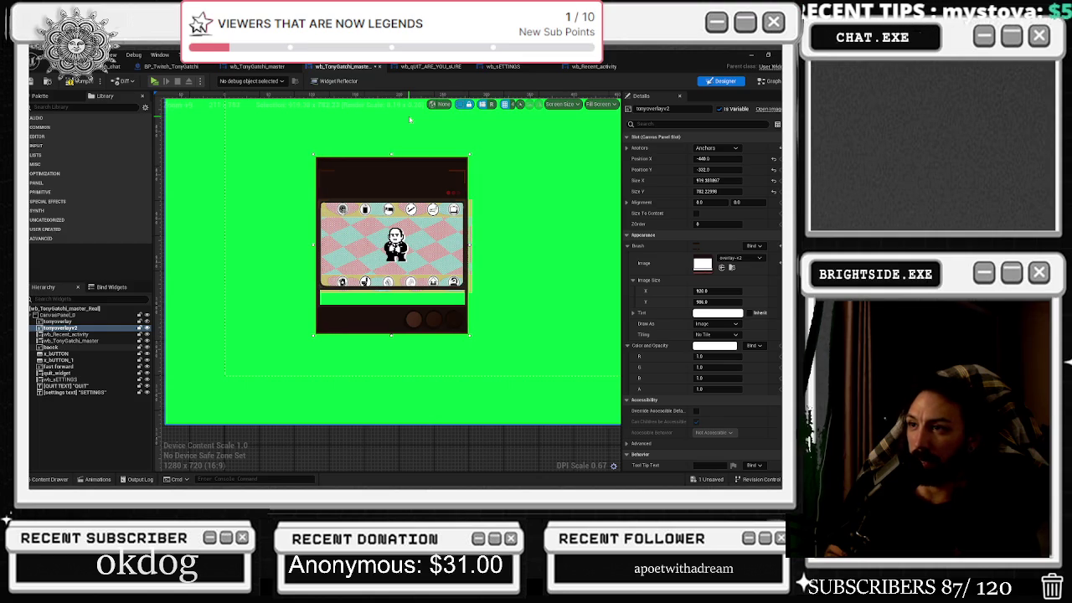
- Stretch the frame taller and widen it to about 946, settling at position -448, -364
drag(391, 336, 391, 346)
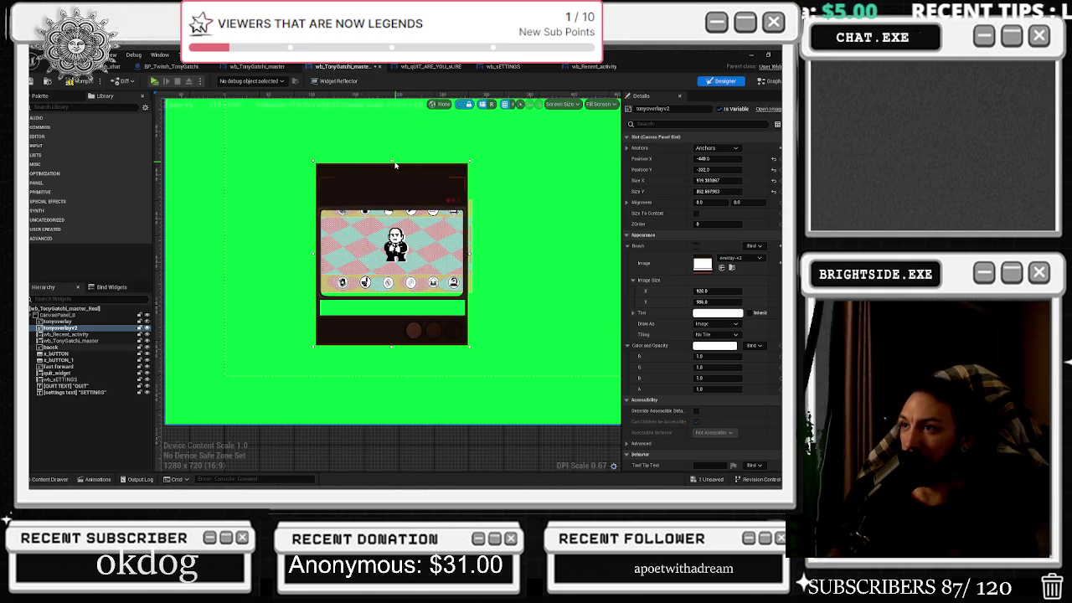
drag(391, 159, 392, 136)
key(Down)
key(Down)
key(Down)
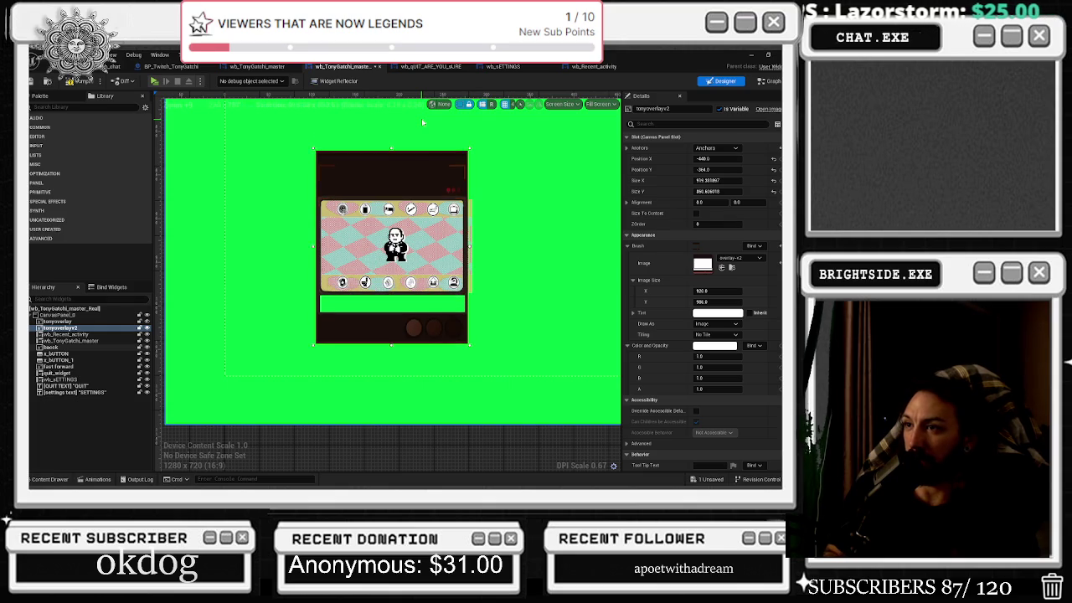
key(Right)
key(Right)
key(Right)
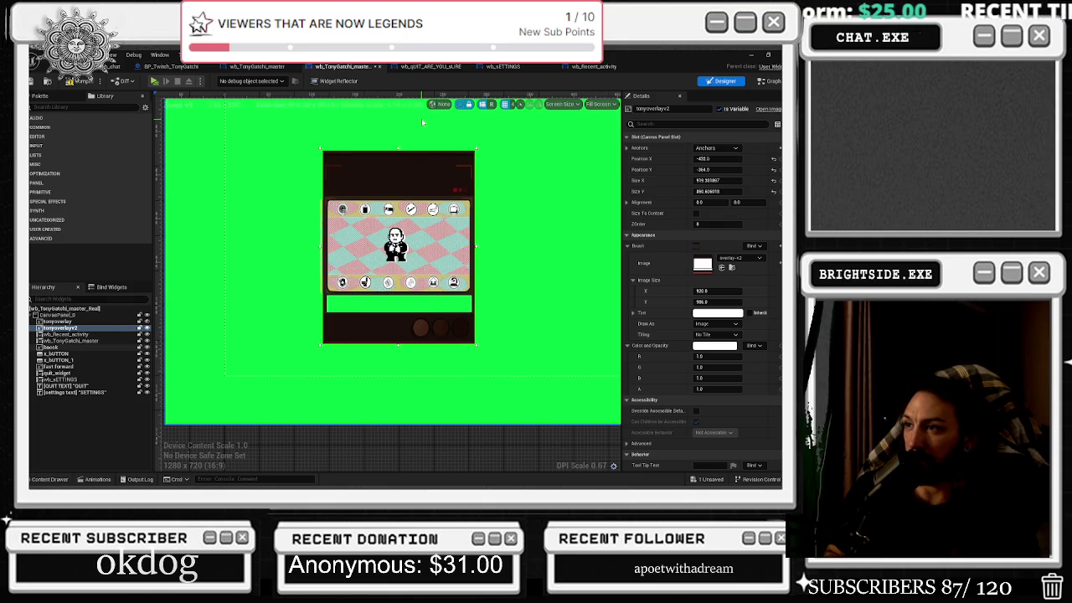
key(Left)
key(Left)
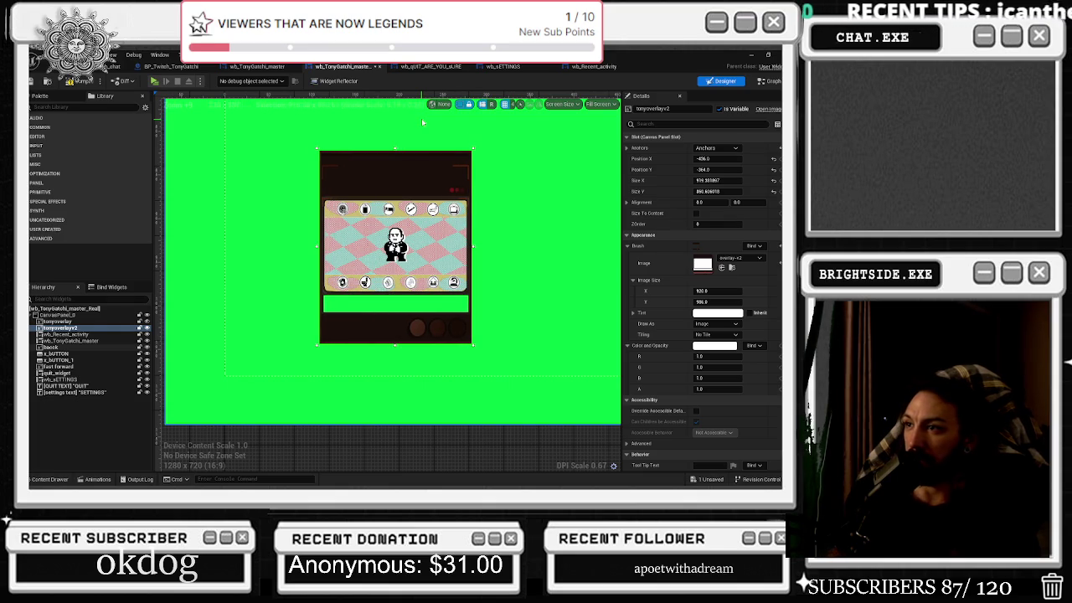
drag(473, 247, 497, 247)
key(Left)
key(Left)
key(Left)
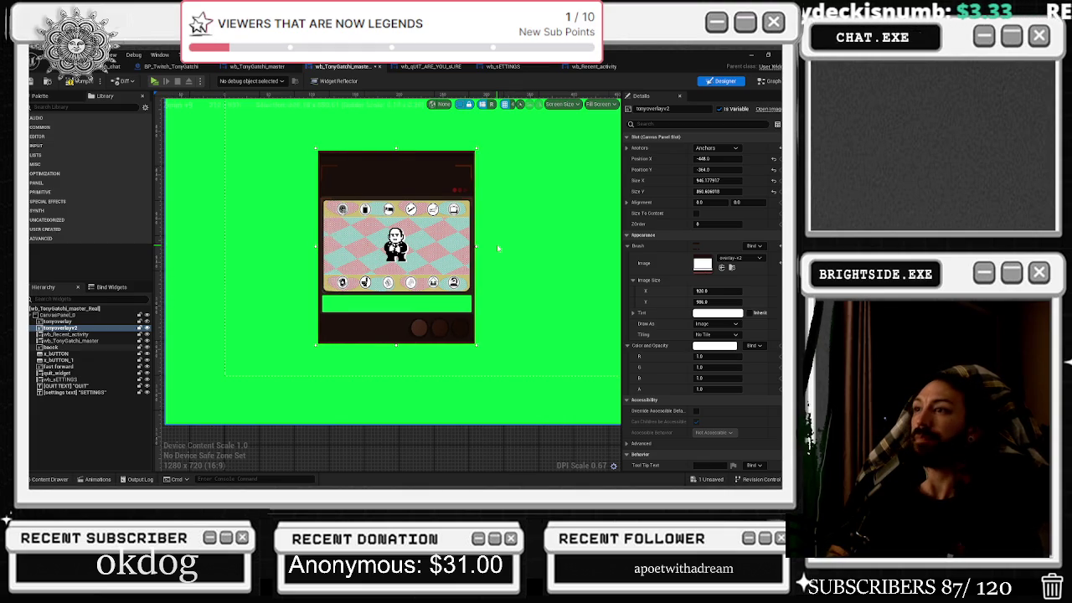
- Try the overlay image's Draw As modes: Rounded Box, Image, then Border
click(716, 324)
click(713, 370)
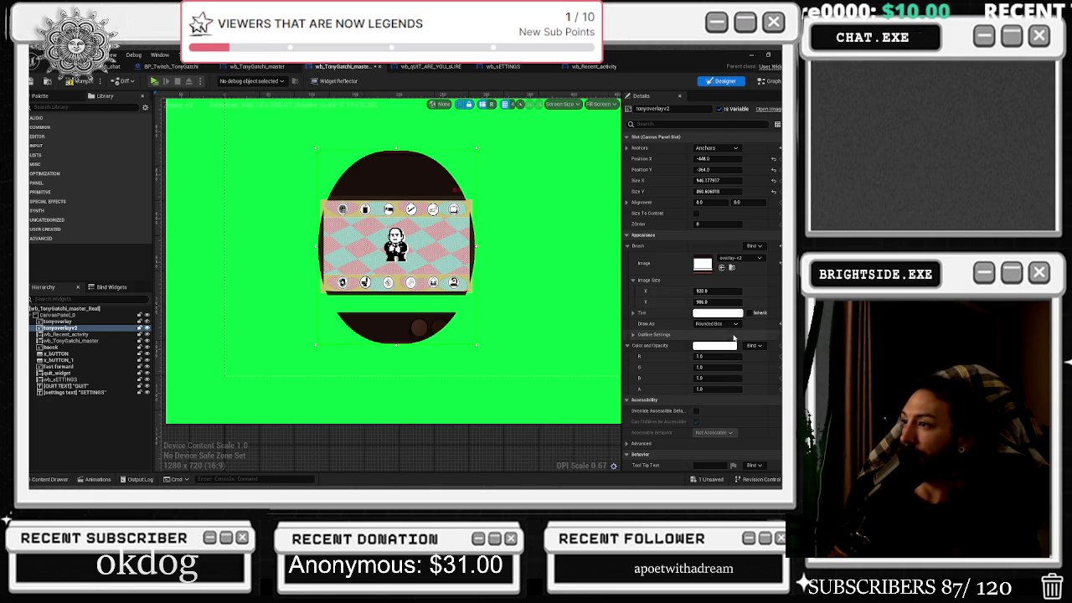
click(711, 335)
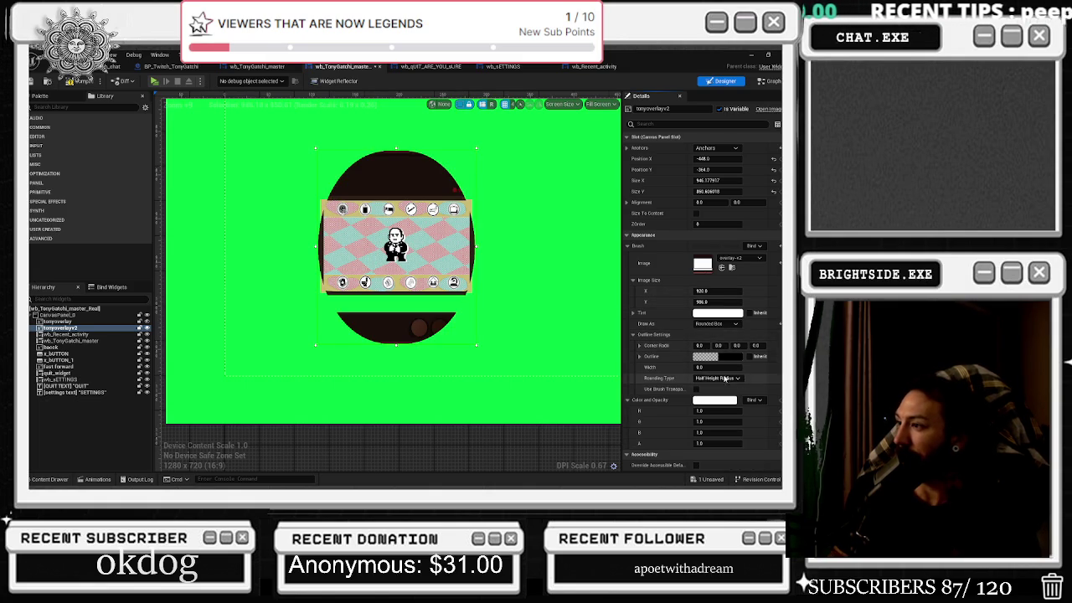
click(716, 323)
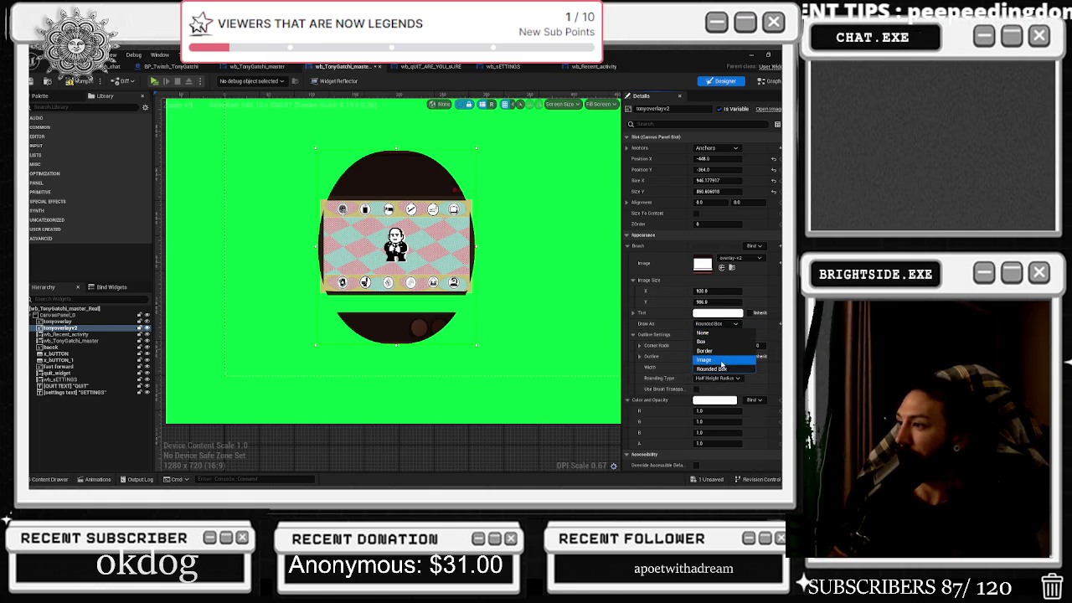
click(720, 360)
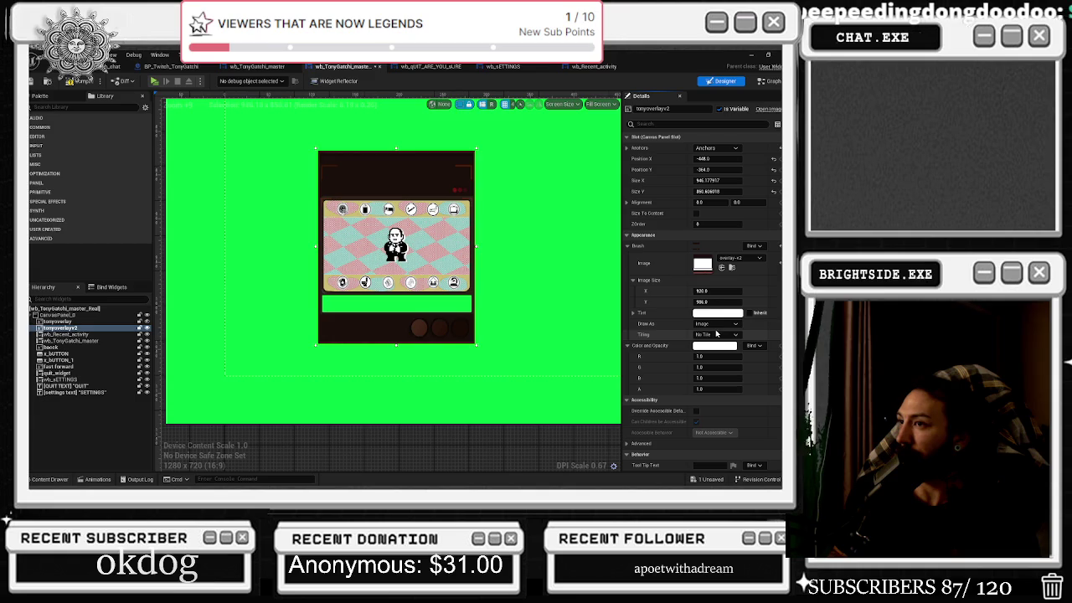
click(723, 335)
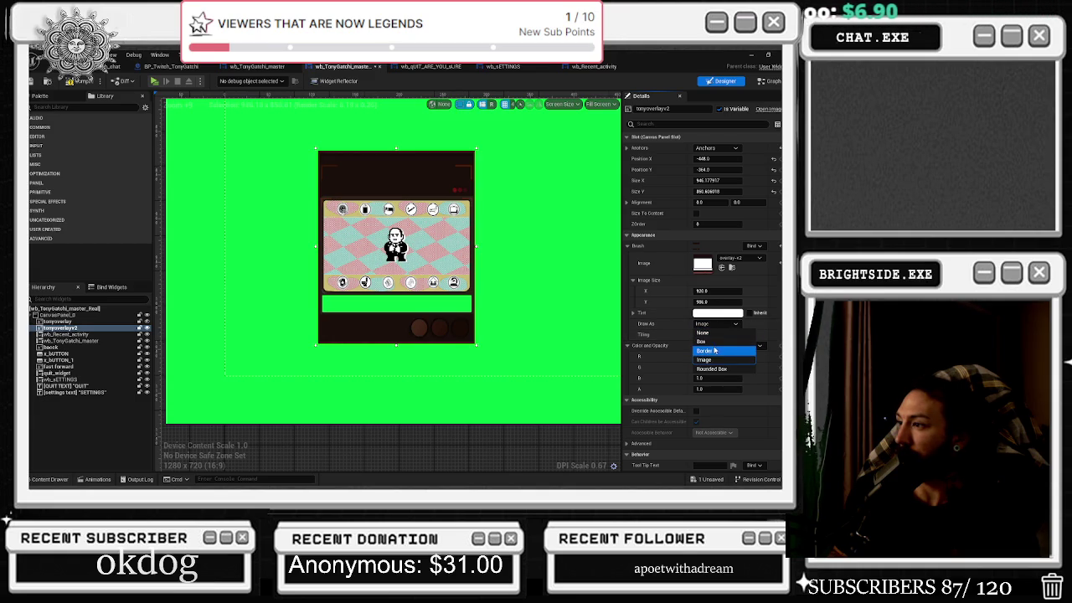
click(713, 352)
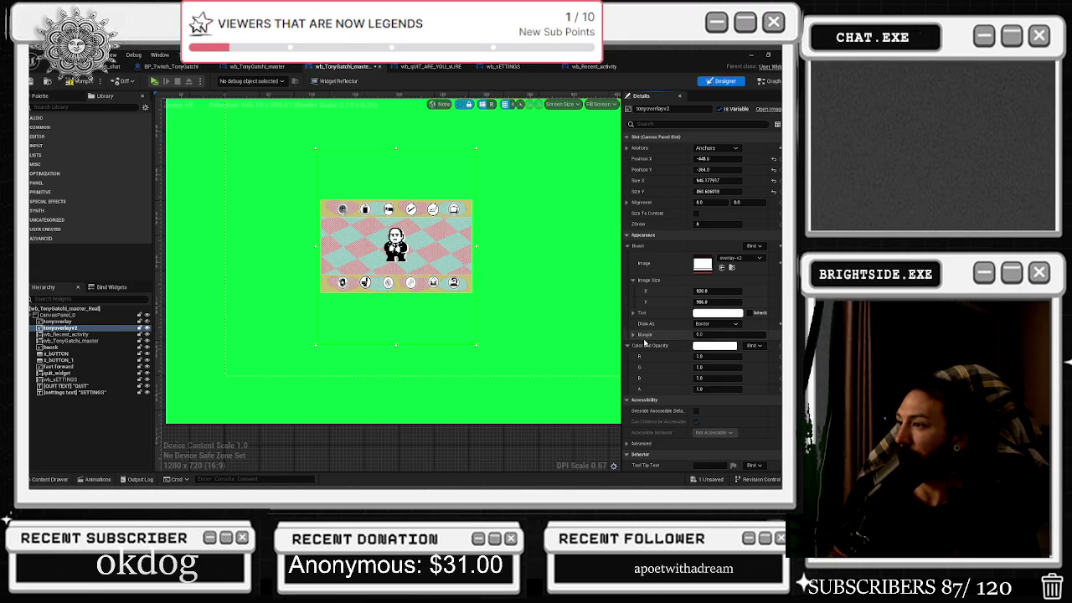
- Set the overlay's left, top, right and bottom margins all to 1.0
click(634, 334)
click(707, 345)
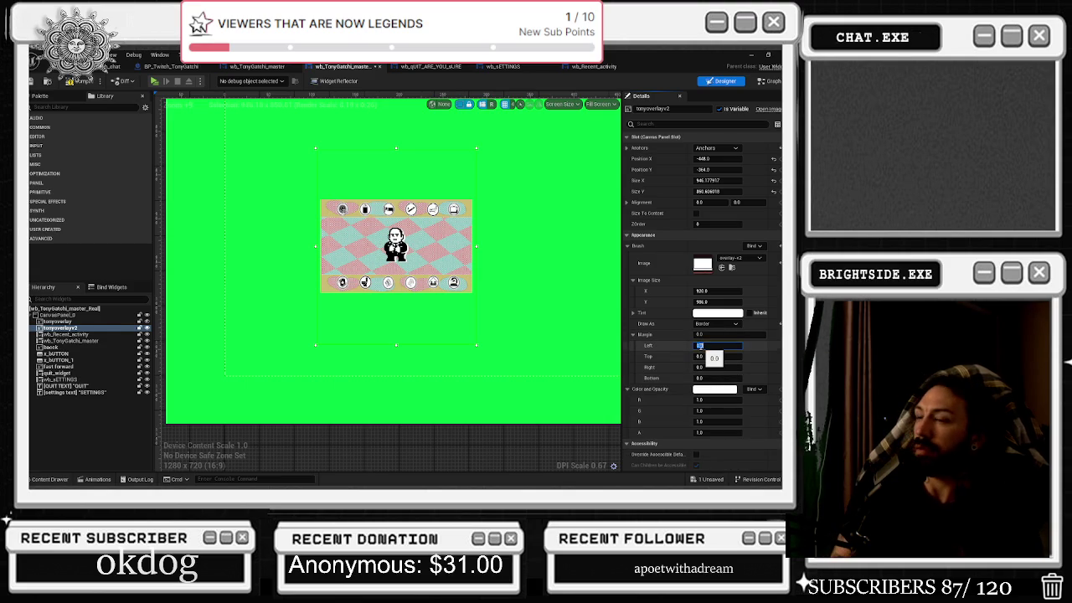
key(Return)
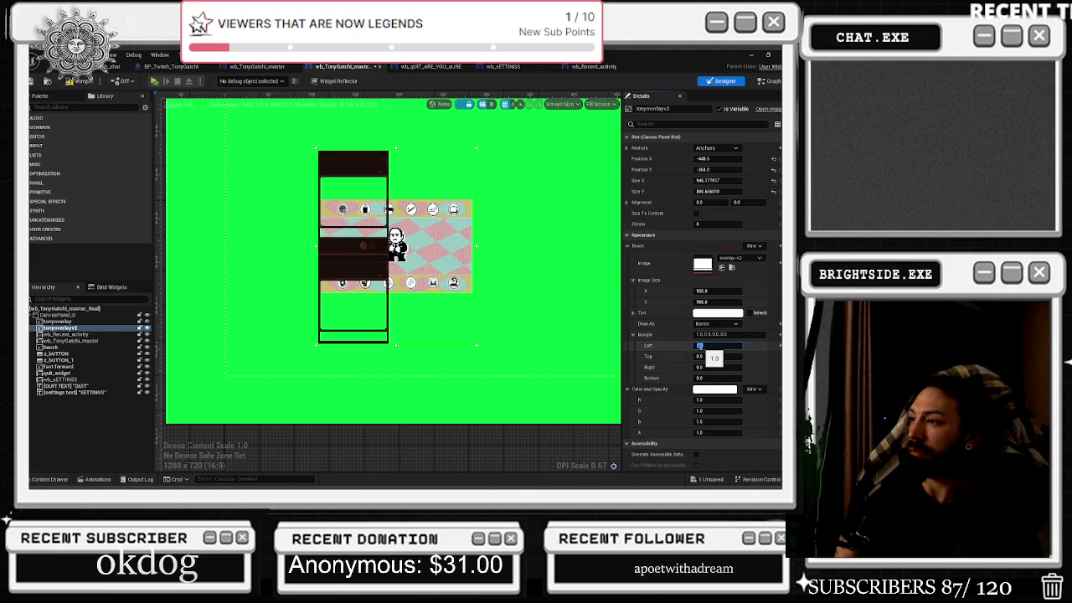
text(1)
key(Tab)
text(1)
key(Tab)
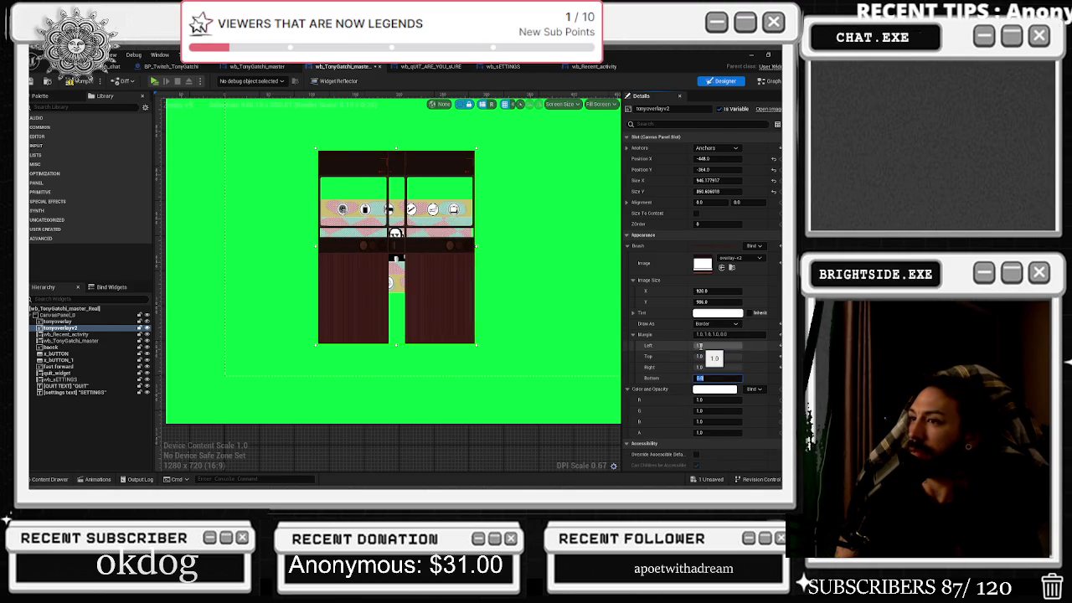
text(1)
key(Tab)
- Cycle Draw As through None and Box to Rounded Box with Fixed Radius rounding
click(716, 324)
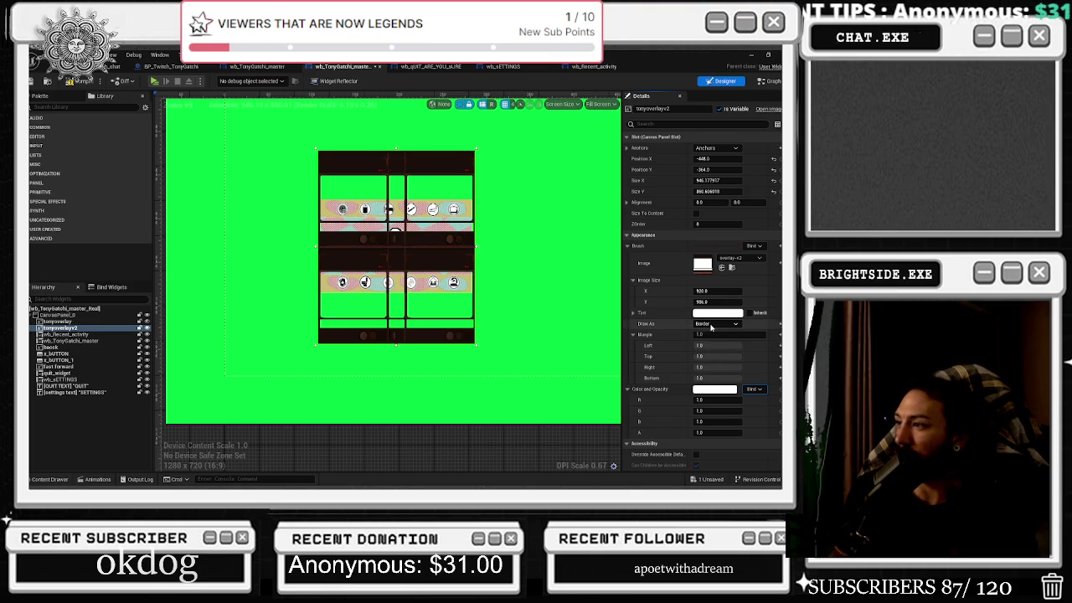
click(708, 332)
click(716, 323)
click(704, 342)
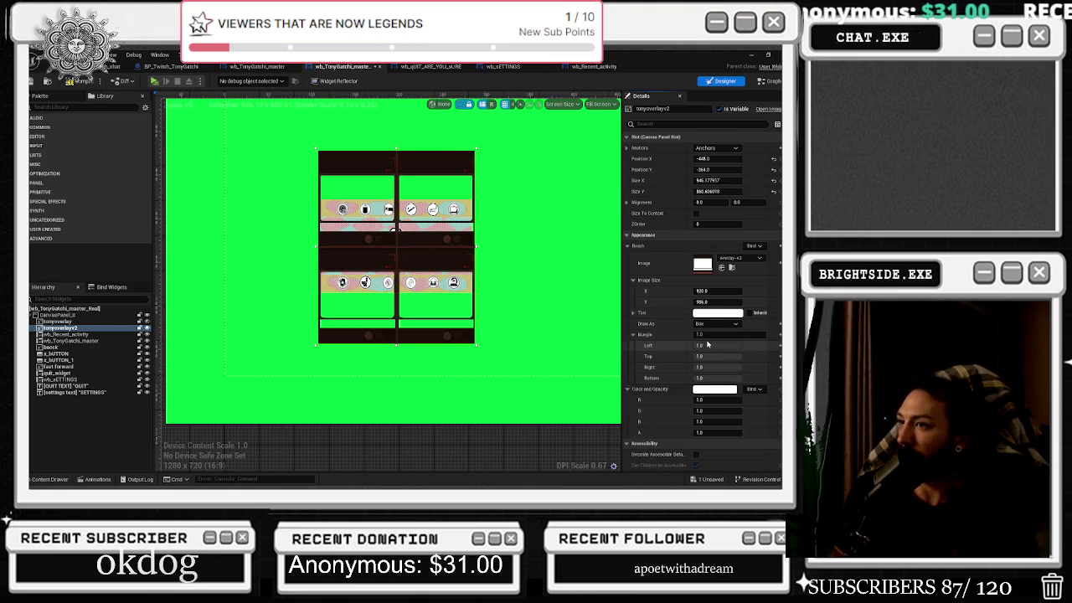
click(716, 323)
click(710, 368)
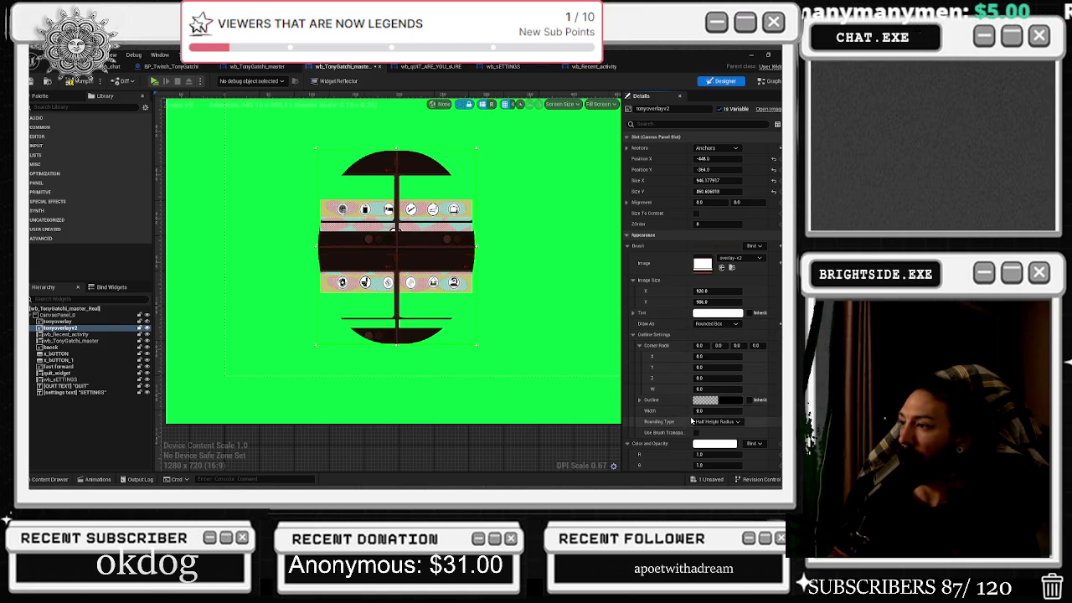
scroll(689, 419, down, 1)
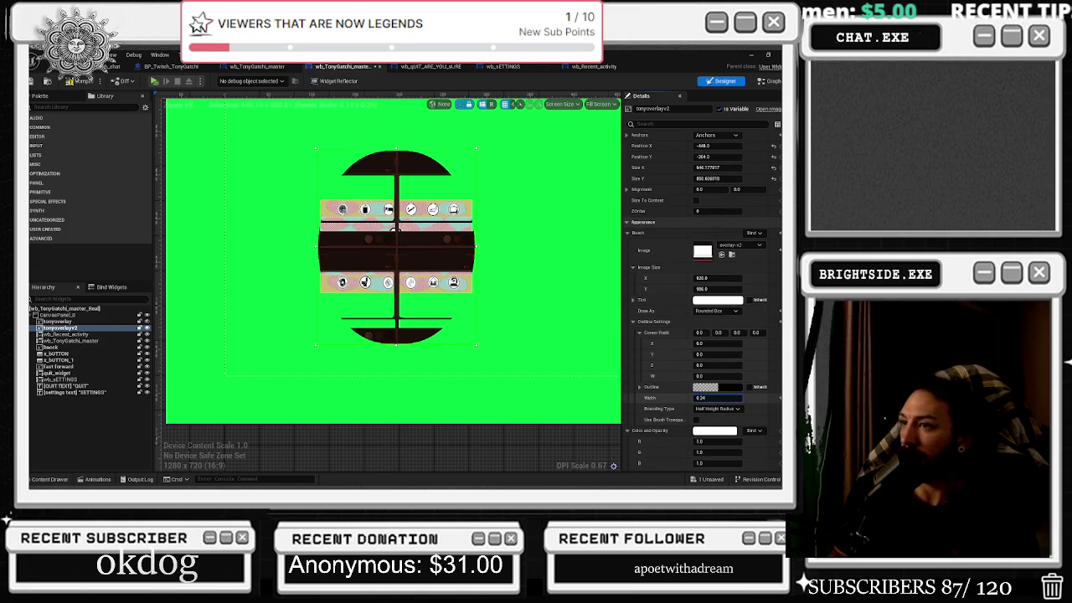
click(717, 409)
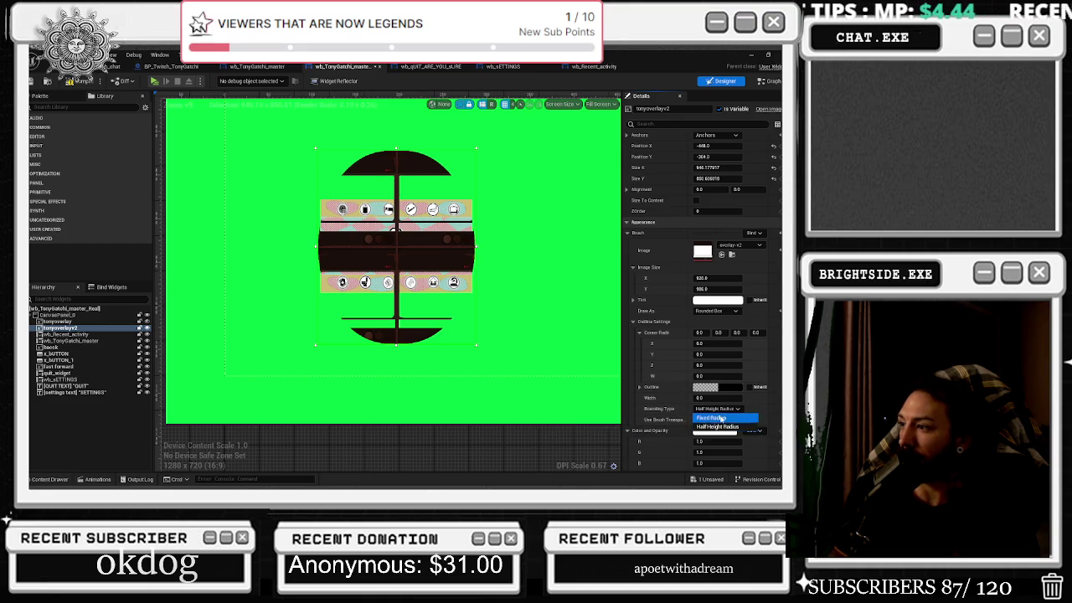
click(712, 420)
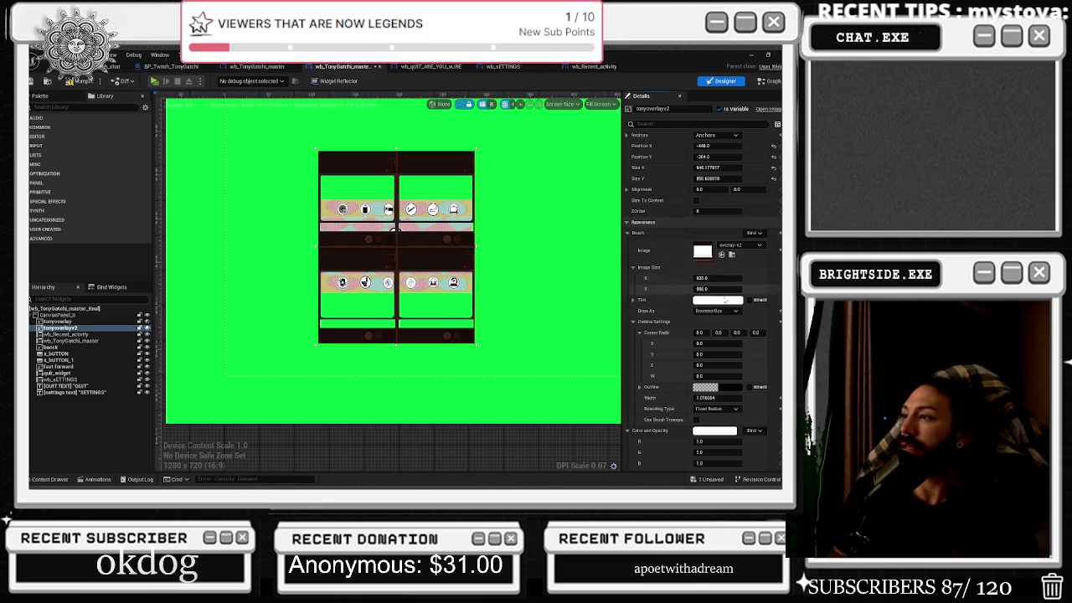
- Switch away from Rounded Box, then undo the recent brush edits with Ctrl+Z
click(716, 310)
click(724, 355)
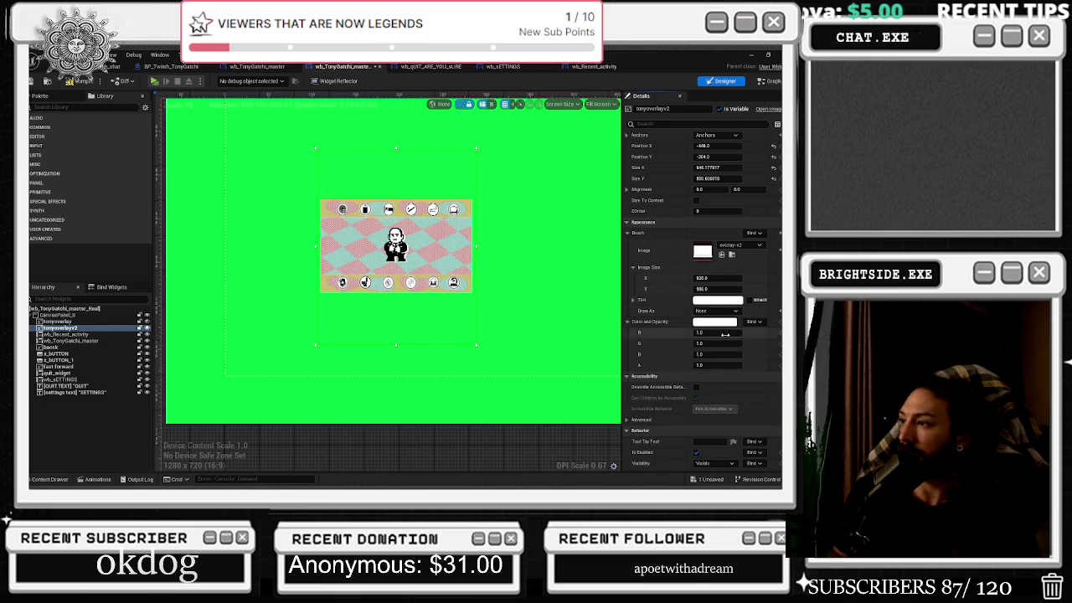
key(ctrl+z)
key(ctrl+z)
key(ctrl+z)
key(ctrl+z)
key(ctrl+z)
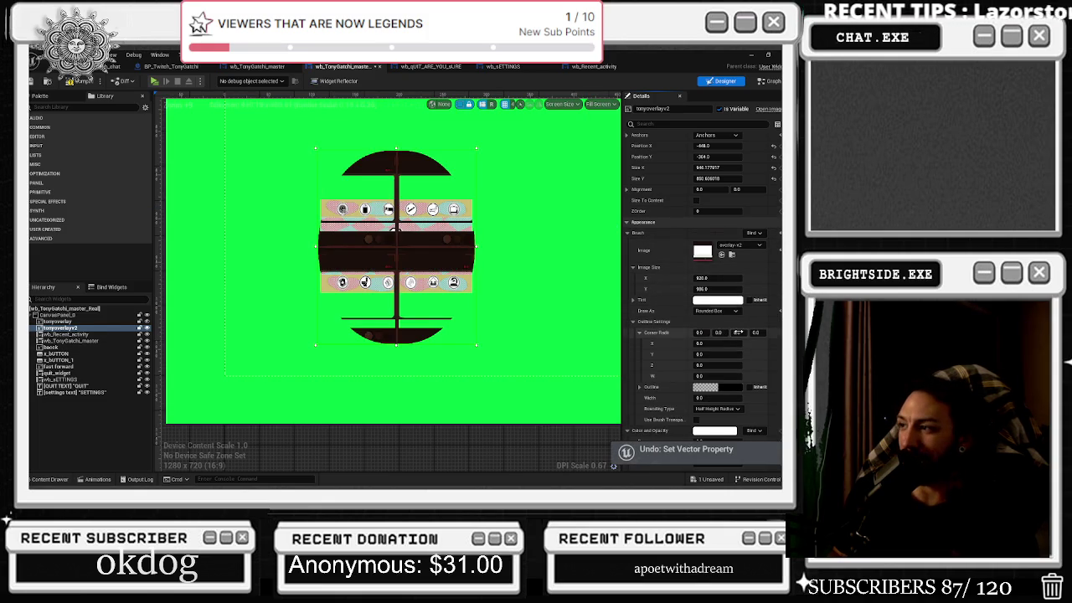
key(ctrl+z)
key(ctrl+z)
key(ctrl+z)
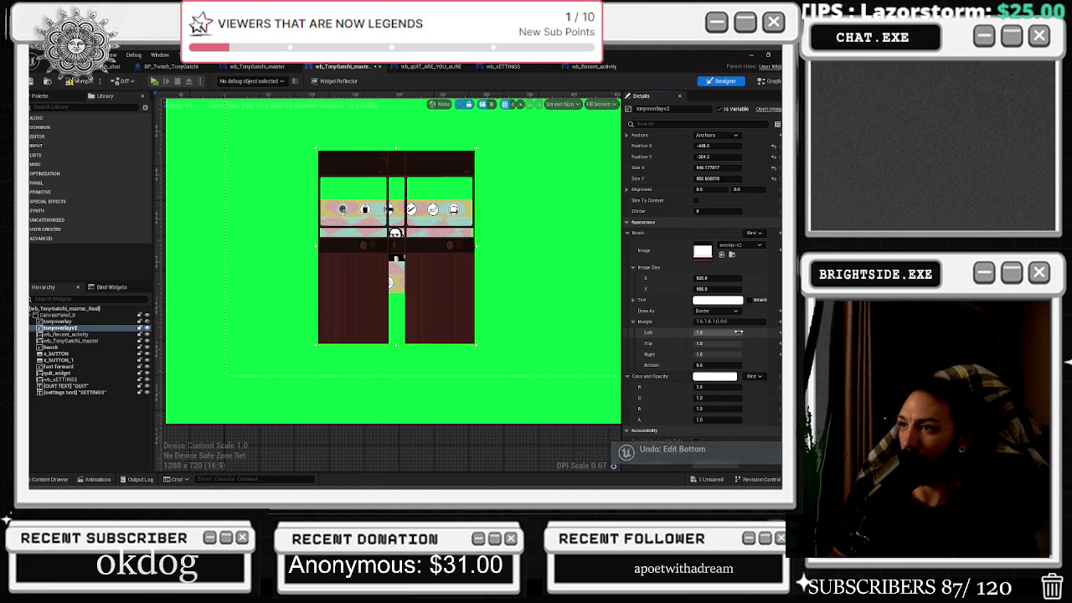
key(ctrl+z)
key(ctrl+z)
key(ctrl+z)
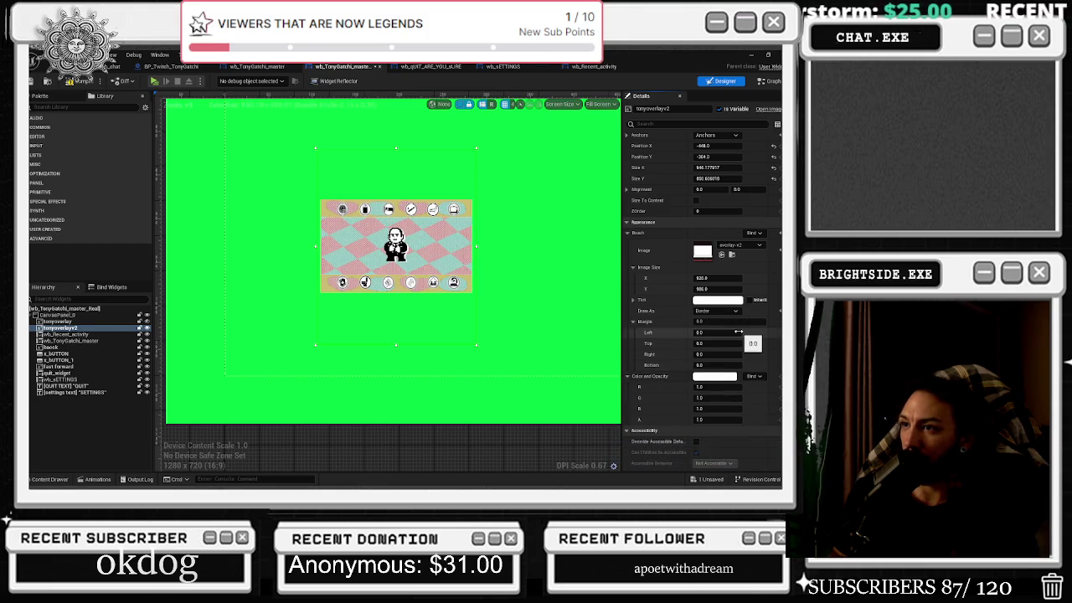
- Reapply Rounded Box drawing with Fixed Radius rounding to the overlay
click(731, 311)
click(717, 339)
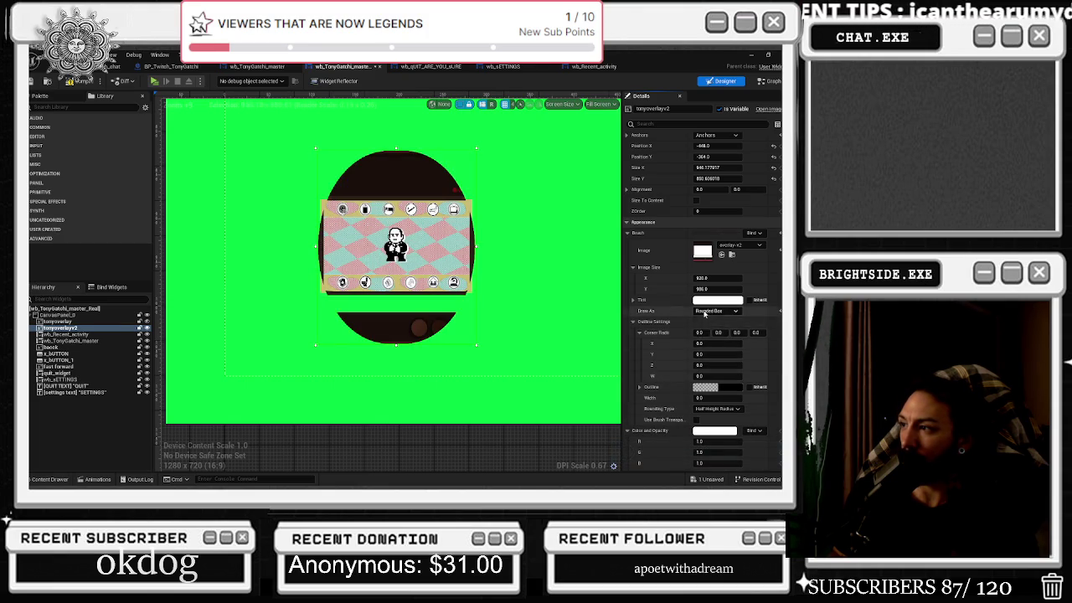
click(715, 311)
click(711, 356)
click(717, 409)
click(713, 417)
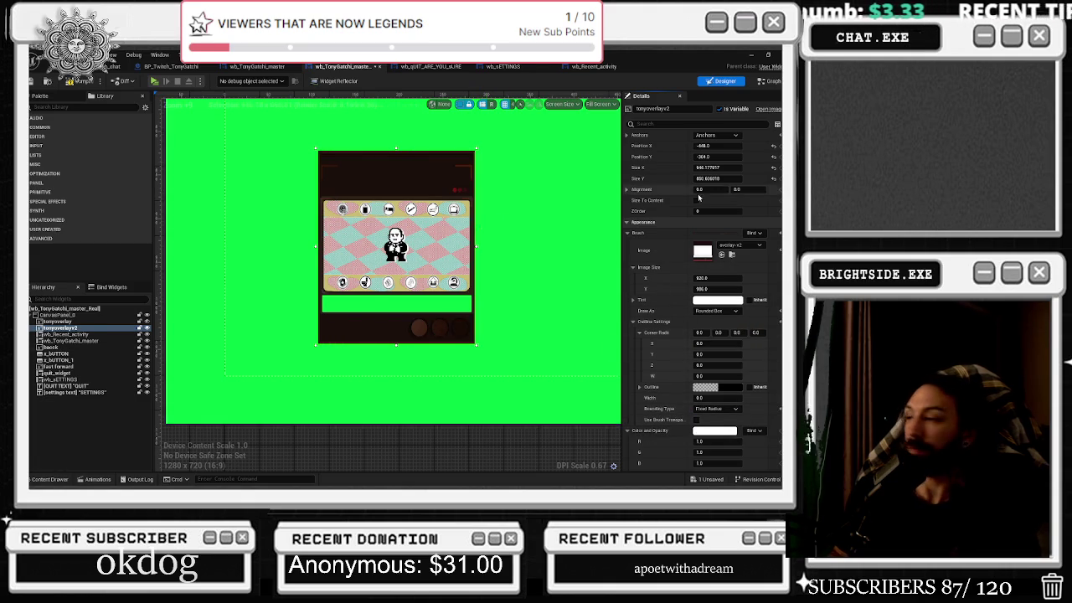
- Drag the Corner Radius to about 17.08 on all corners, then reselect tonyoverlayv2
drag(699, 332, 703, 332)
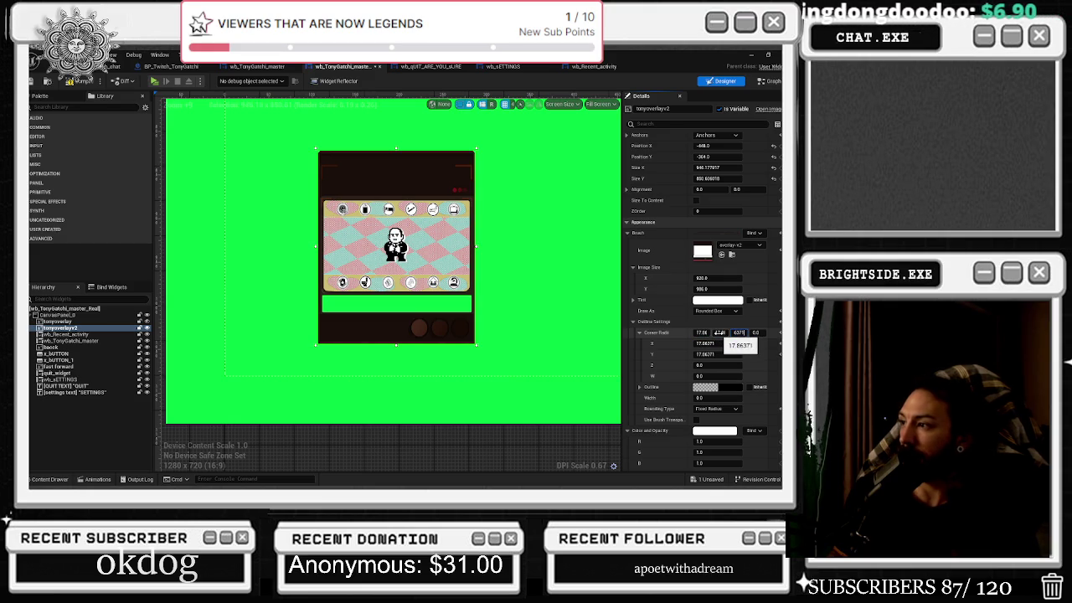
click(536, 218)
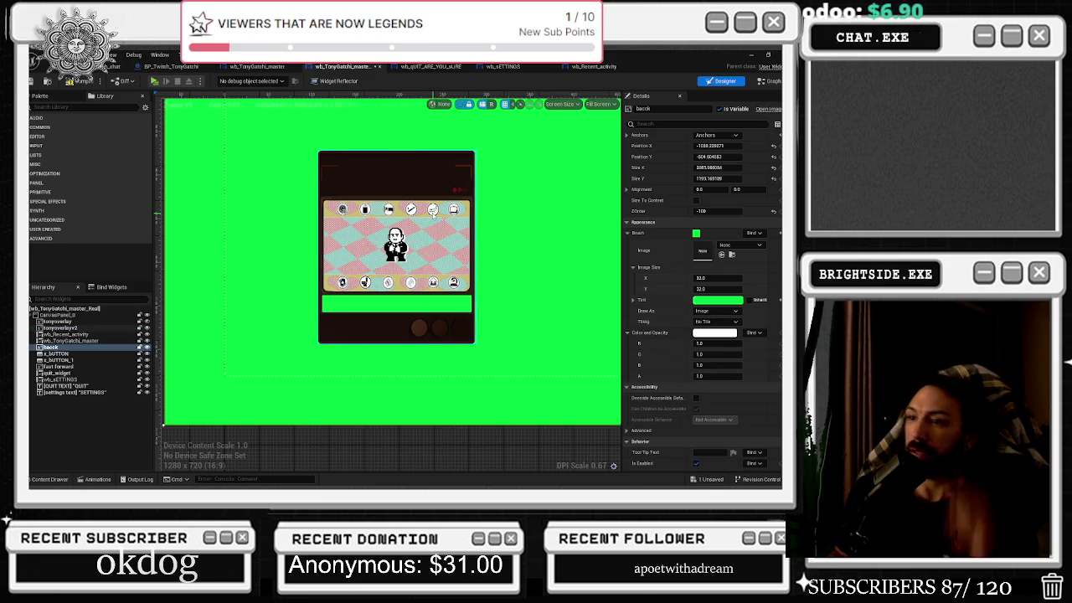
scroll(440, 212, down, 1)
click(474, 163)
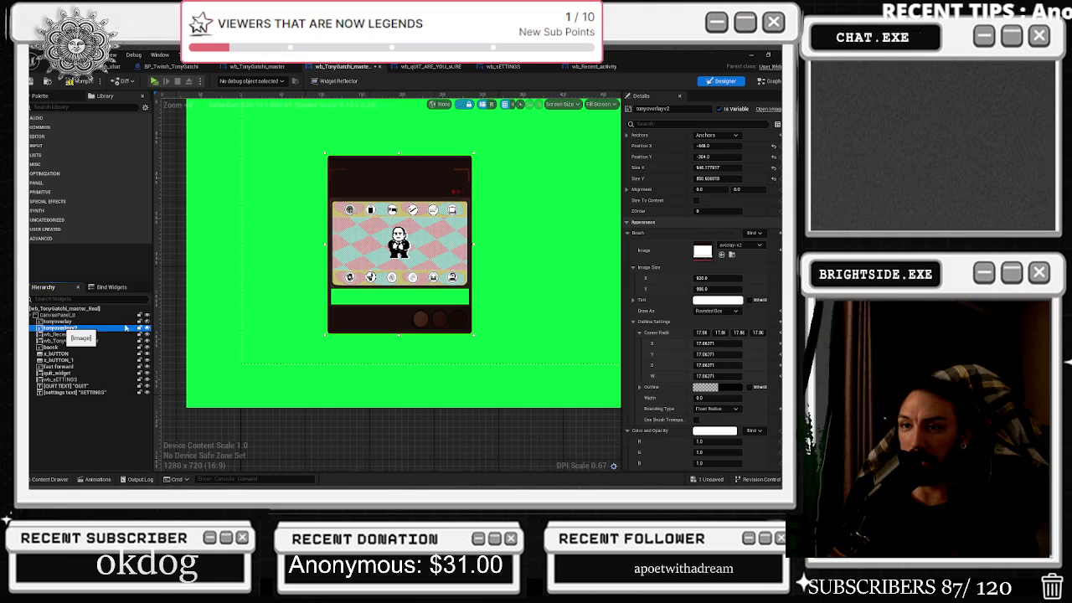
- Duplicate tonyoverlayv2 and rename the copy tonyoverlayv2_CRT
key(ctrl+d)
key(F2)
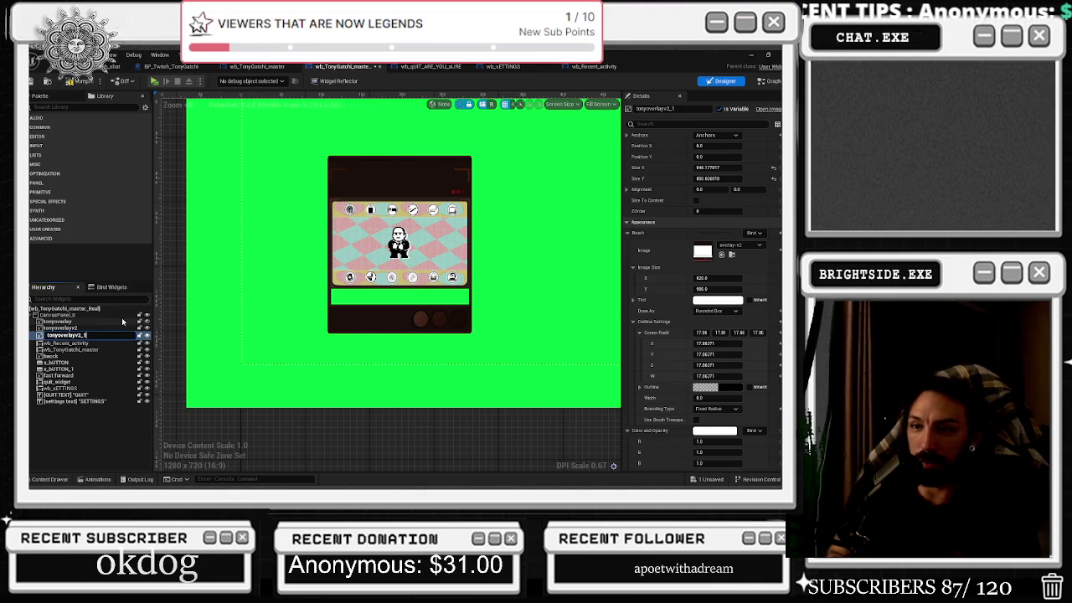
key(Return)
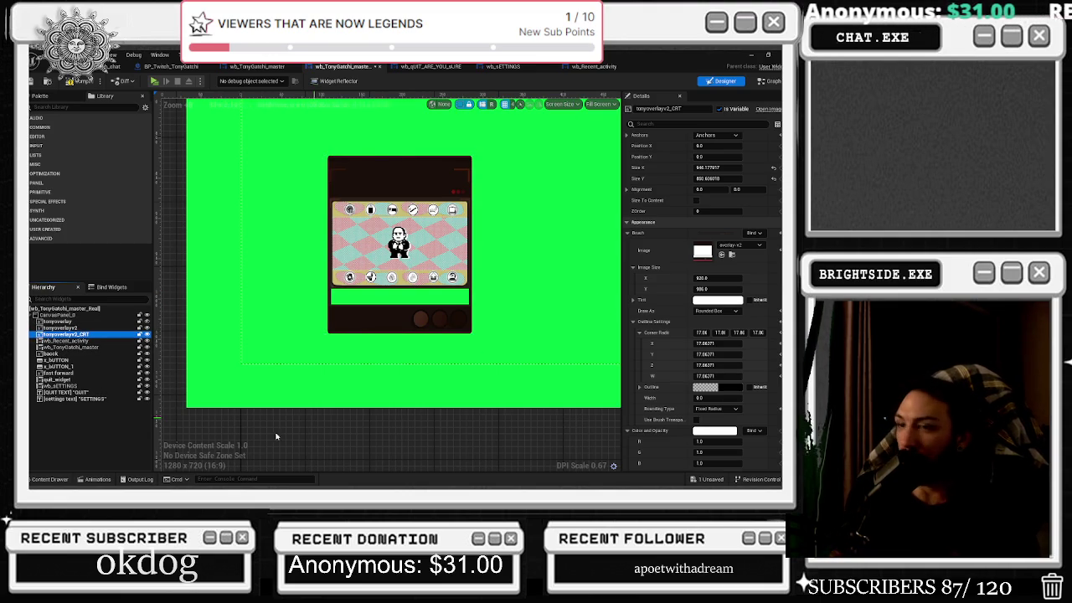
- Assign the tonygotchi CRT texture to the copy and place it over the Tonygotchi screen
click(34, 479)
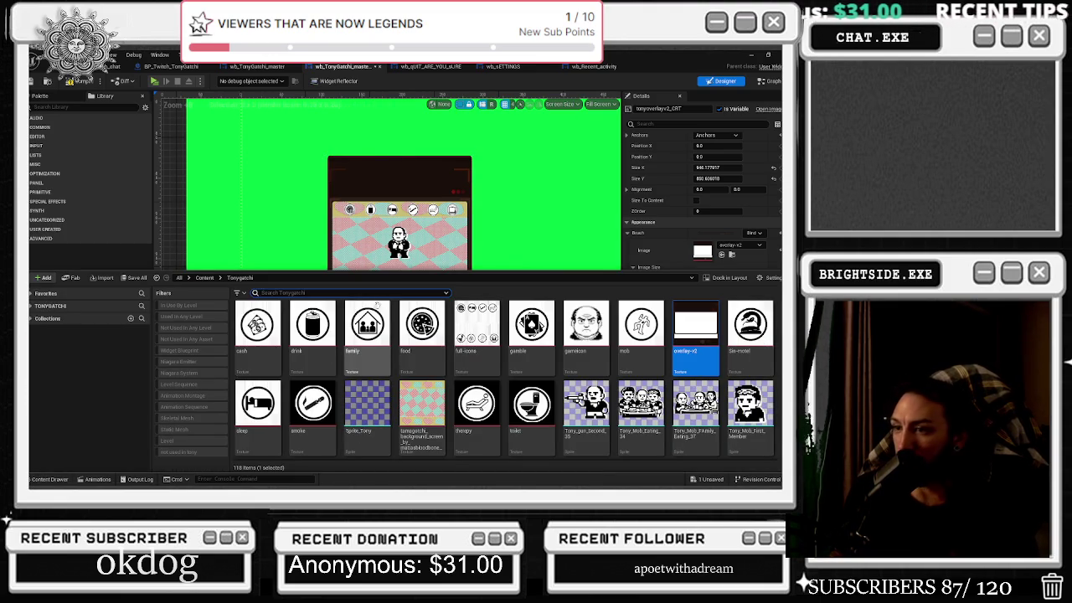
key(Down)
text(t)
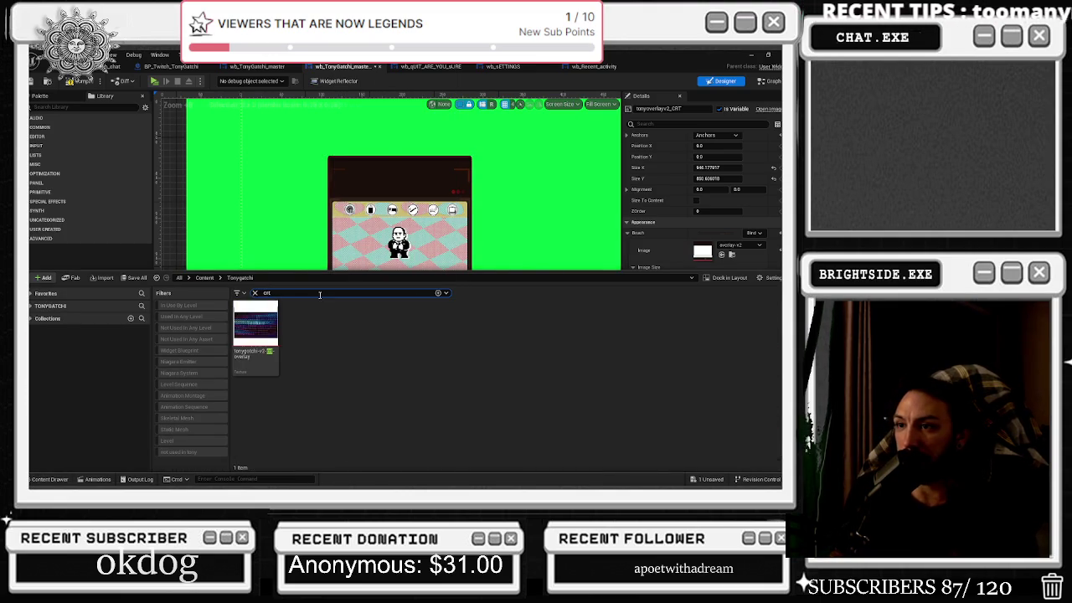
click(258, 328)
click(721, 255)
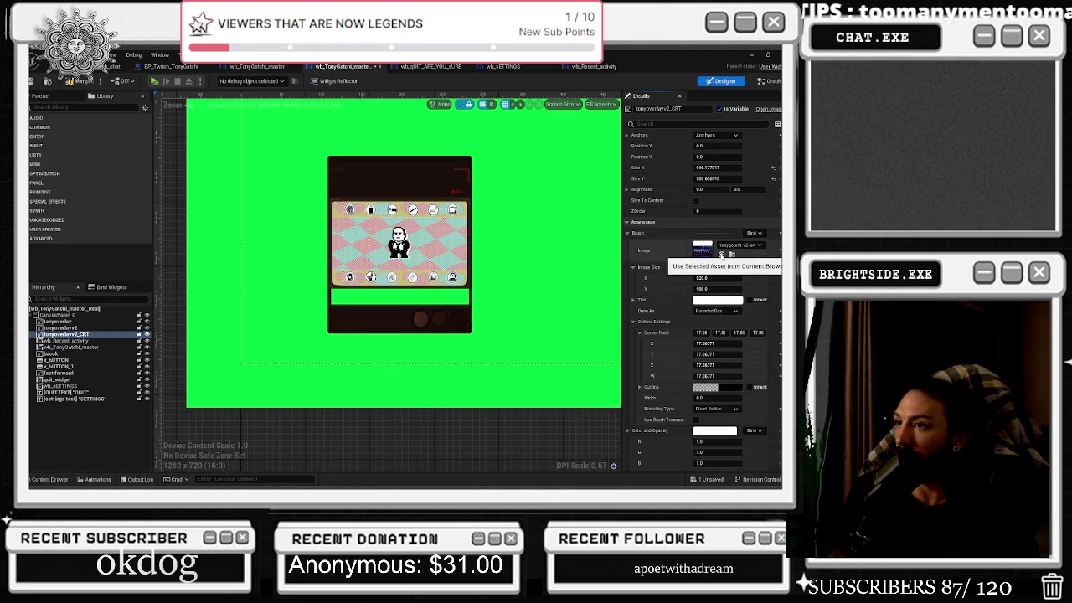
scroll(396, 243, down, 4)
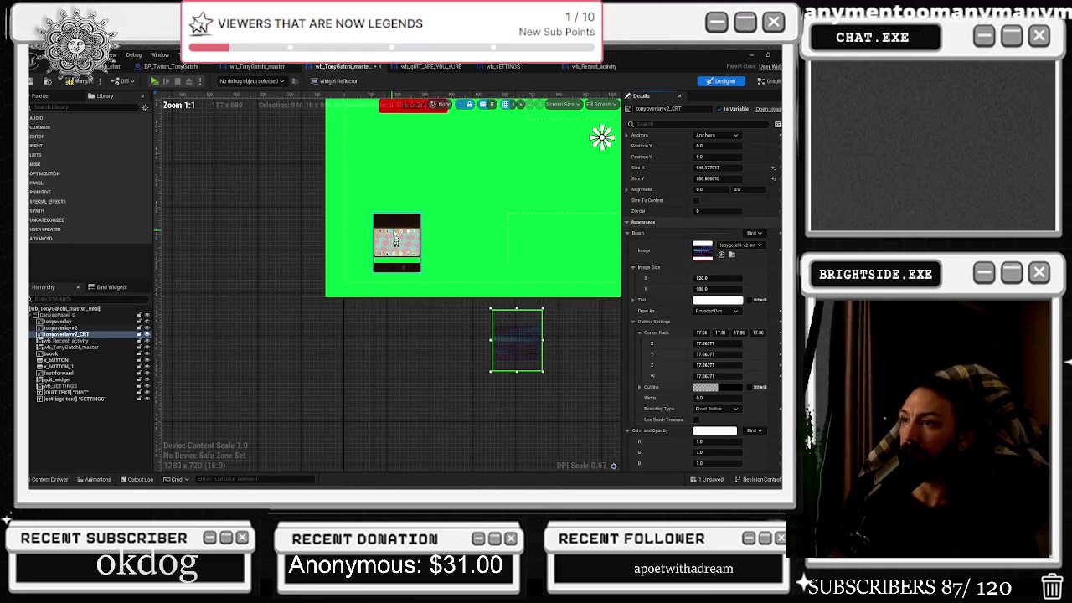
mouse_move(519, 325)
mouse_down()
mouse_move(566, 194)
mouse_move(459, 225)
mouse_move(603, 137)
mouse_move(386, 251)
mouse_move(471, 178)
mouse_move(515, 172)
mouse_up()
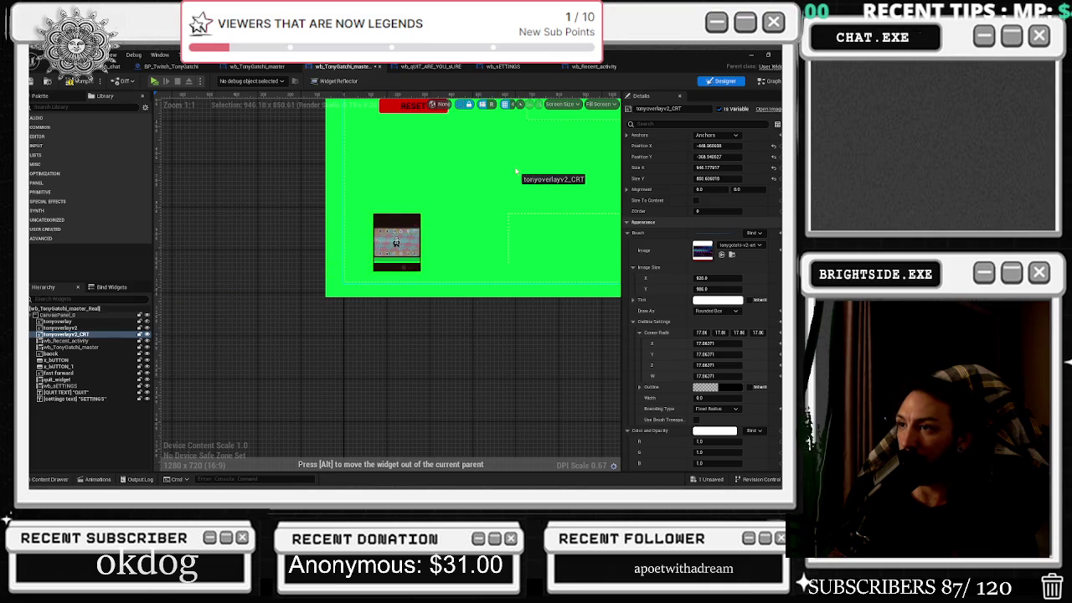
scroll(410, 239, up, 5)
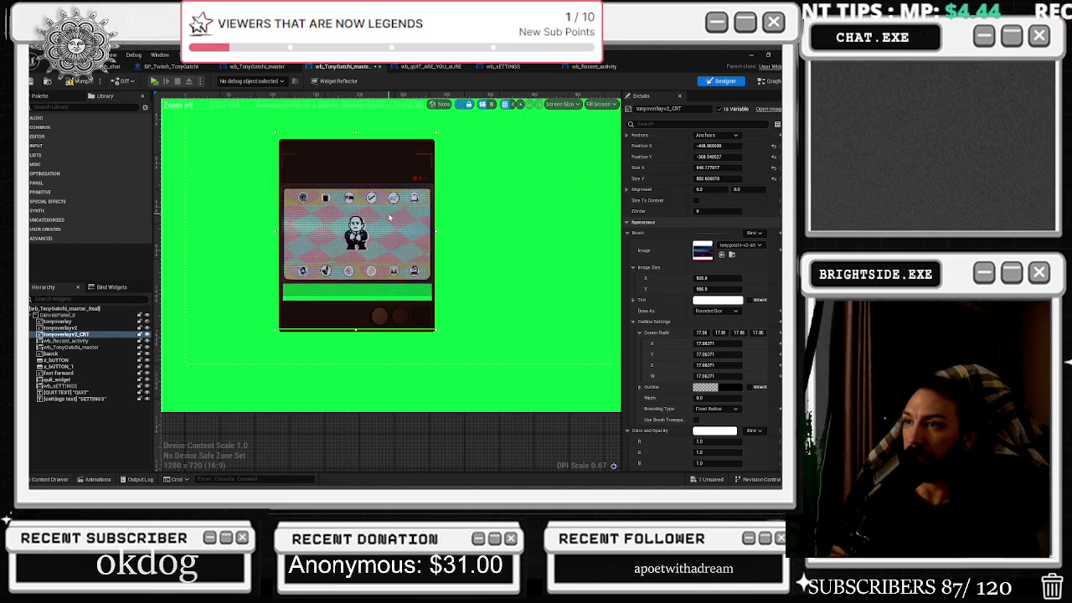
- Nudge the CRT overlay down into alignment and drop its Render Opacity to about 0.052
key(Down)
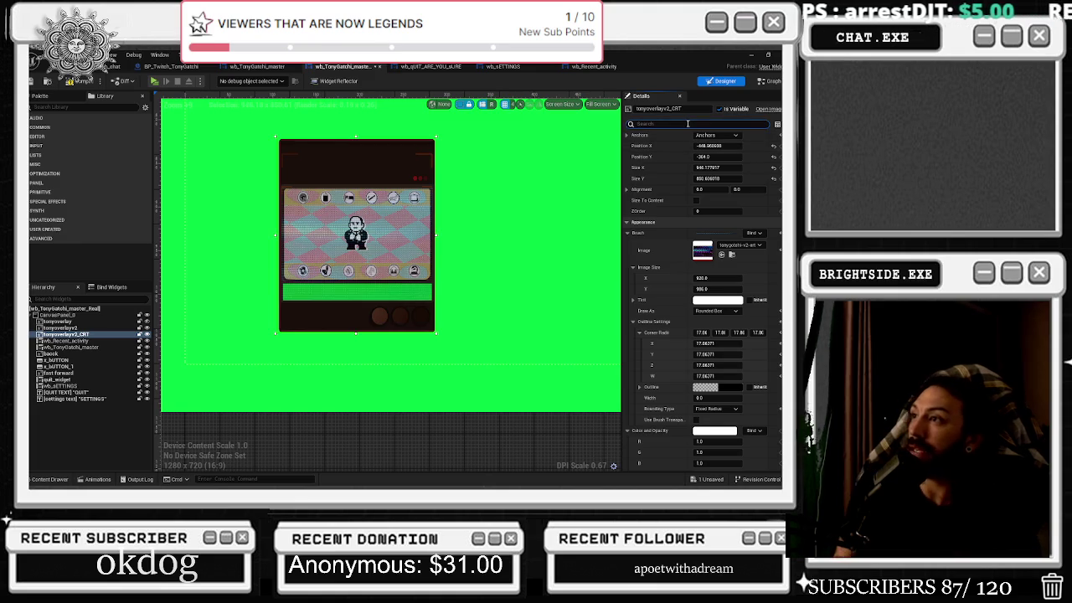
text(render)
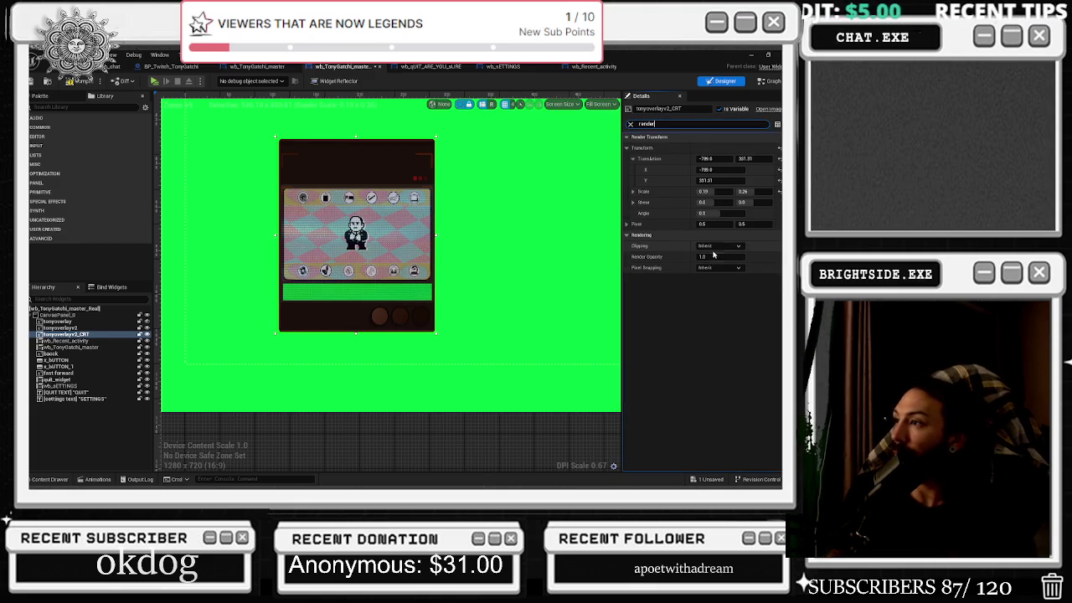
drag(719, 256, 632, 256)
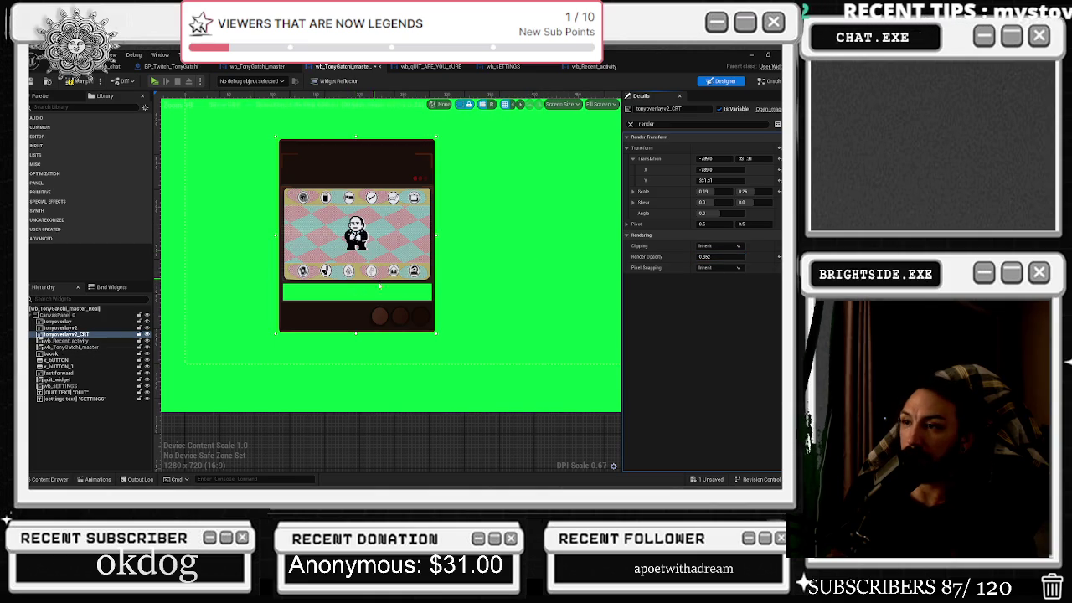
scroll(416, 292, down, 5)
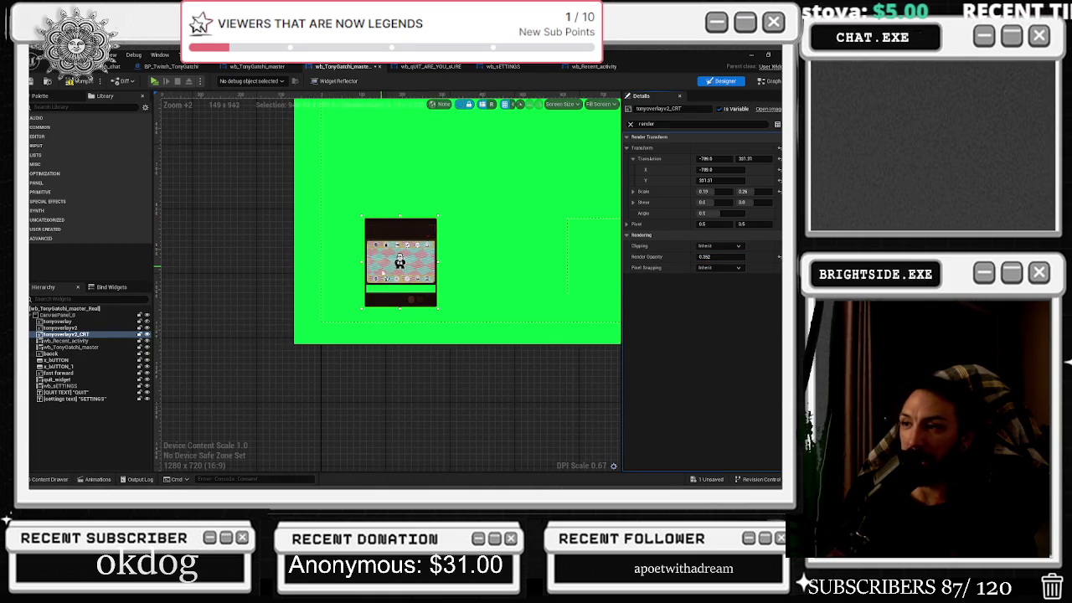
scroll(512, 231, down, 1)
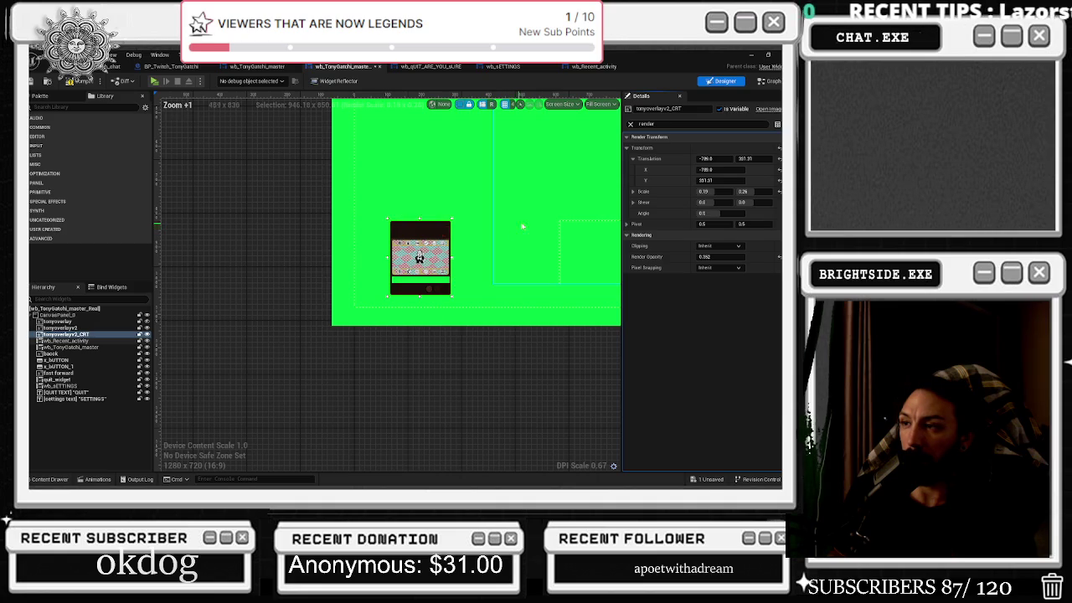
scroll(403, 266, up, 2)
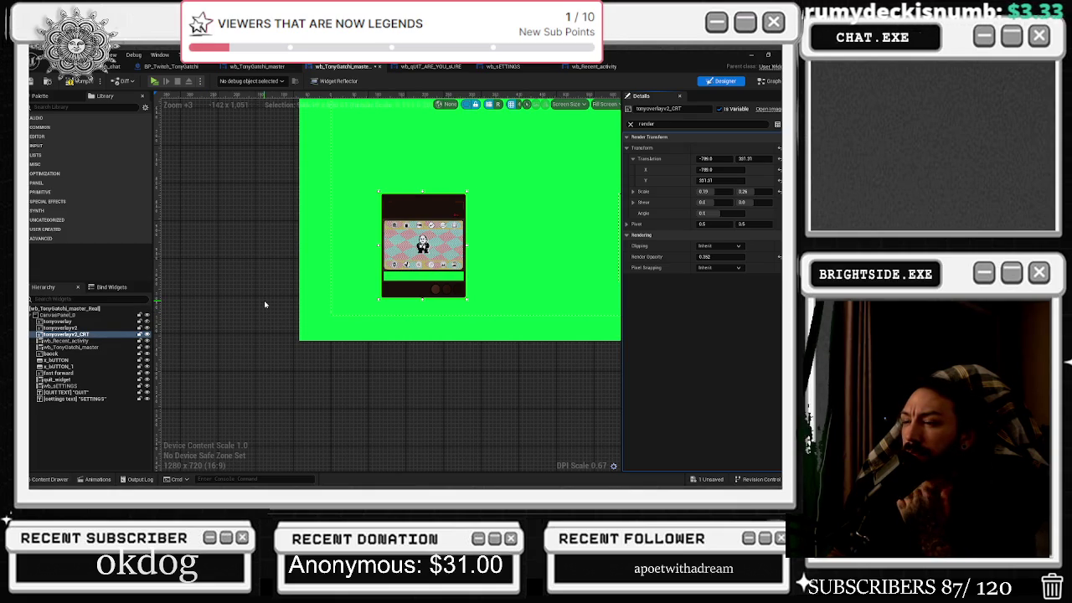
scroll(505, 292, down, 1)
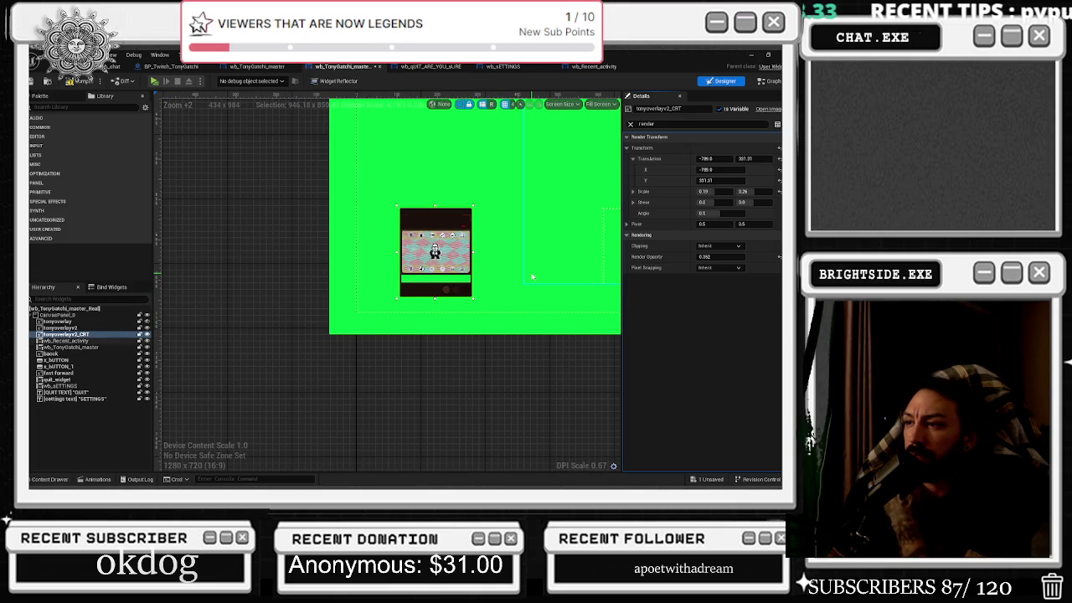
drag(531, 301, 352, 359)
scroll(352, 359, down, 4)
- Select the Focus_event_smaller animation, then hide the Animations panel to view the canvas
scroll(390, 312, up, 1)
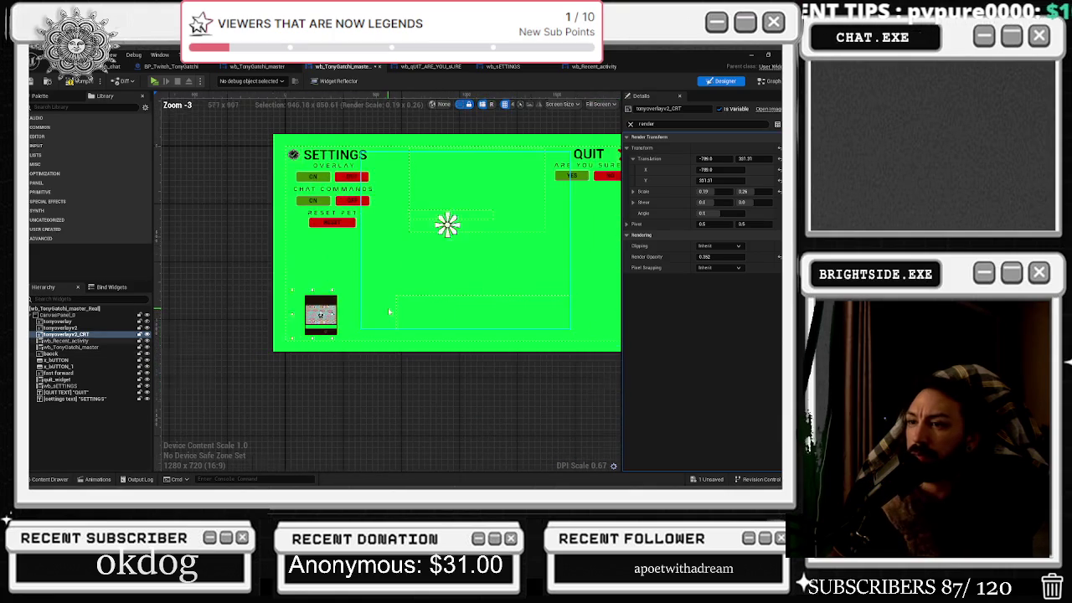
click(97, 478)
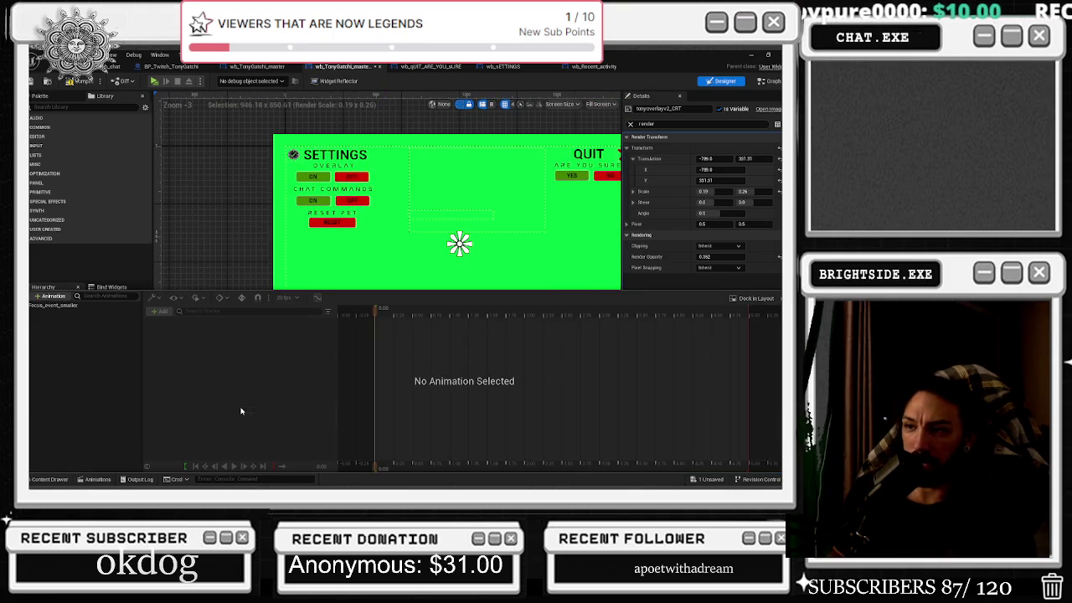
click(45, 306)
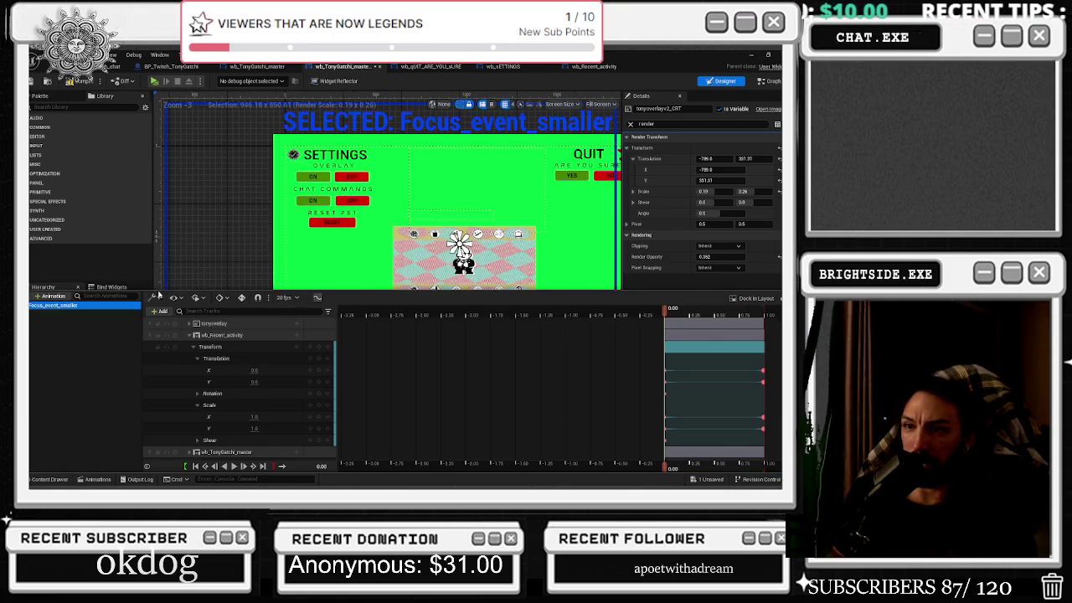
scroll(442, 268, down, 3)
click(561, 240)
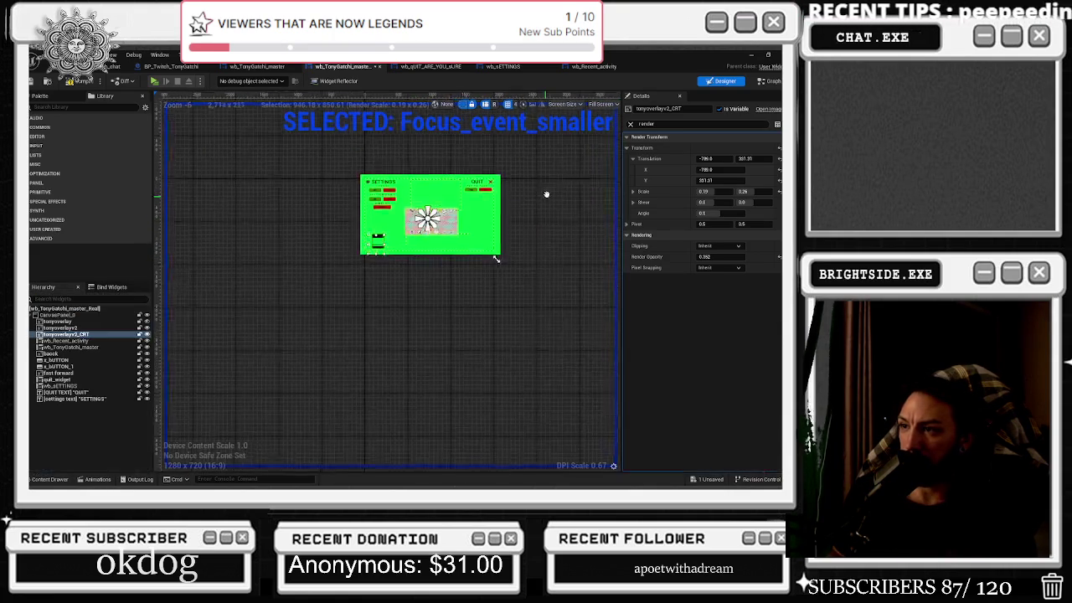
scroll(521, 199, up, 1)
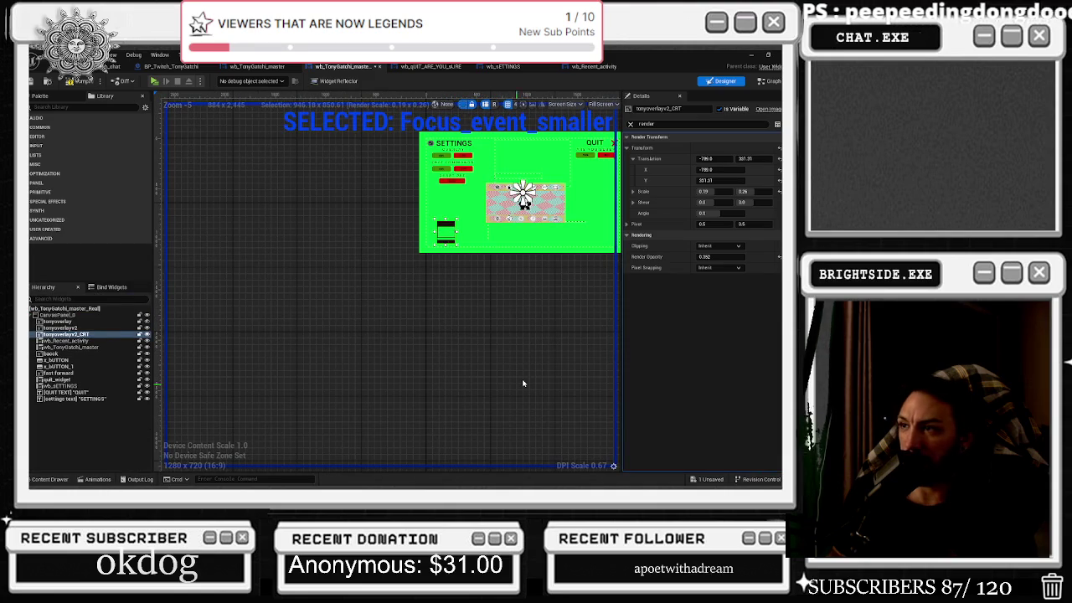
- Collapse the wb_Recent_activity track, enlarge the Hierarchy, and select tonyoverlayv2
click(98, 479)
click(213, 335)
click(214, 335)
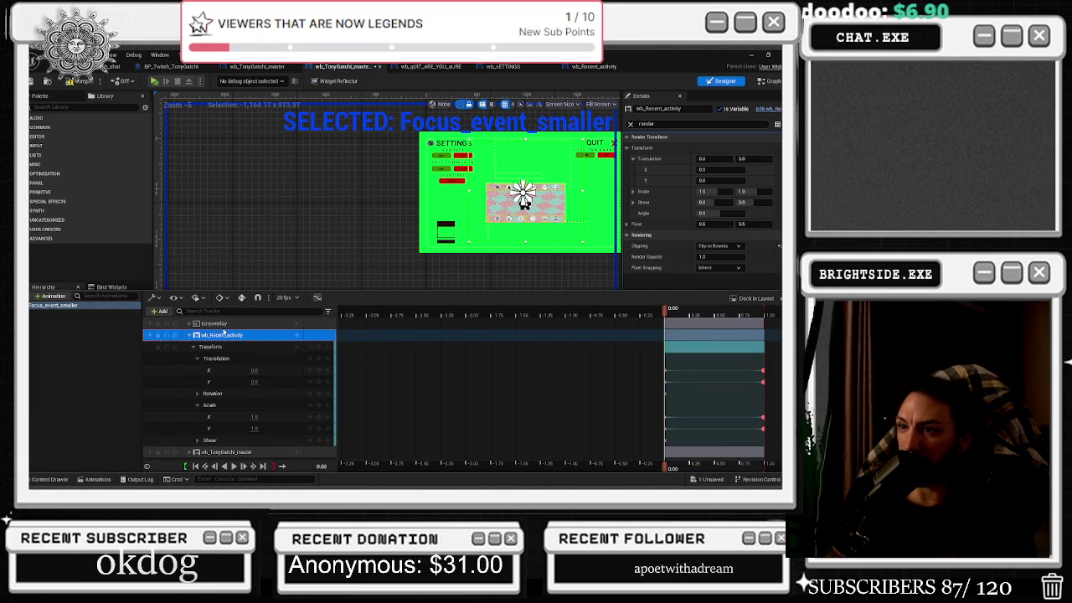
click(188, 336)
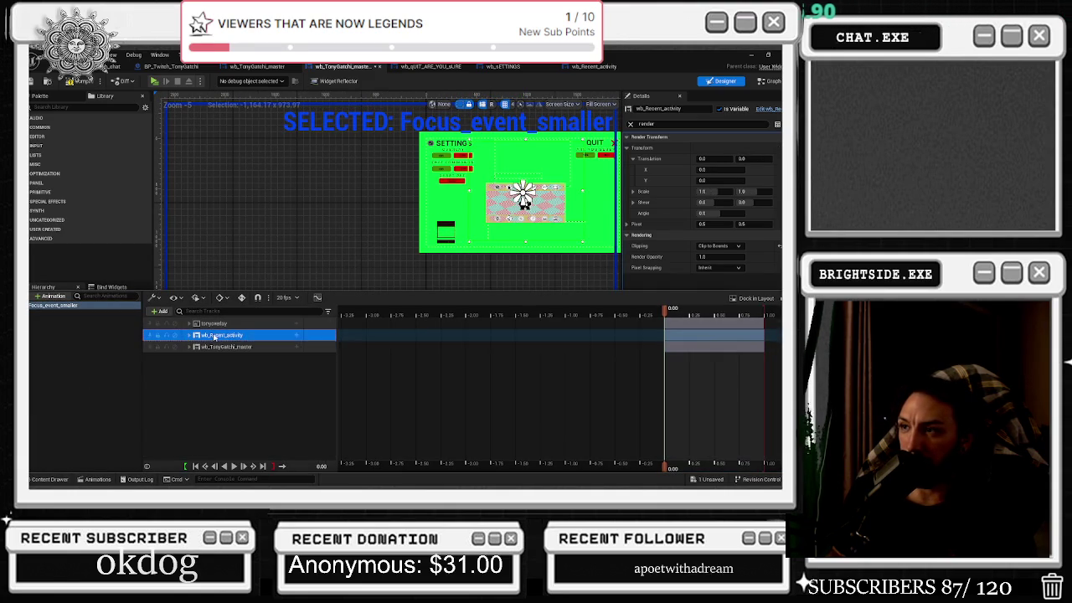
click(227, 347)
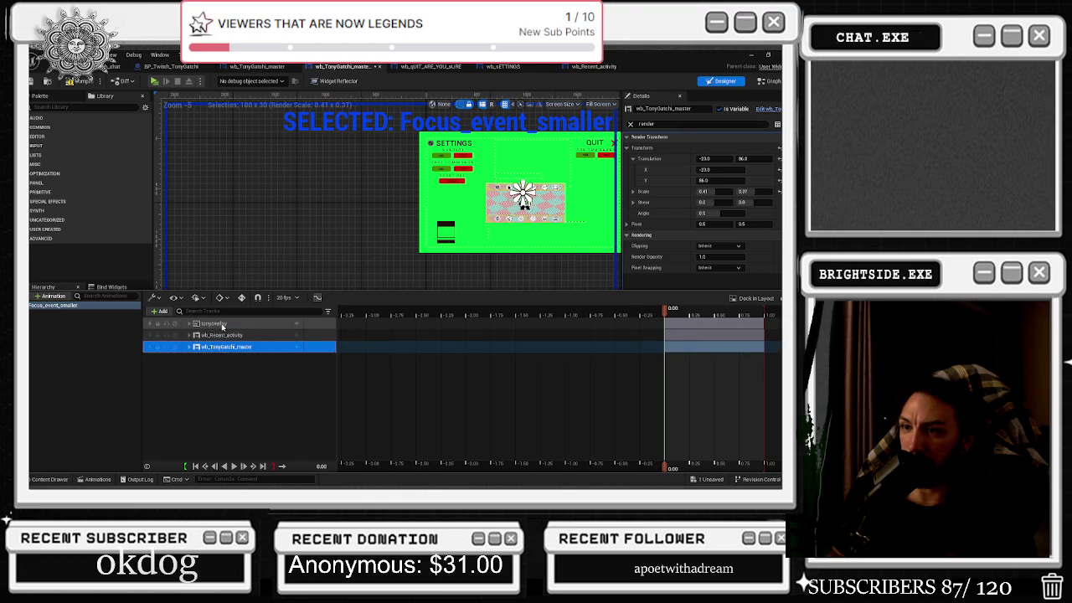
drag(170, 290, 157, 405)
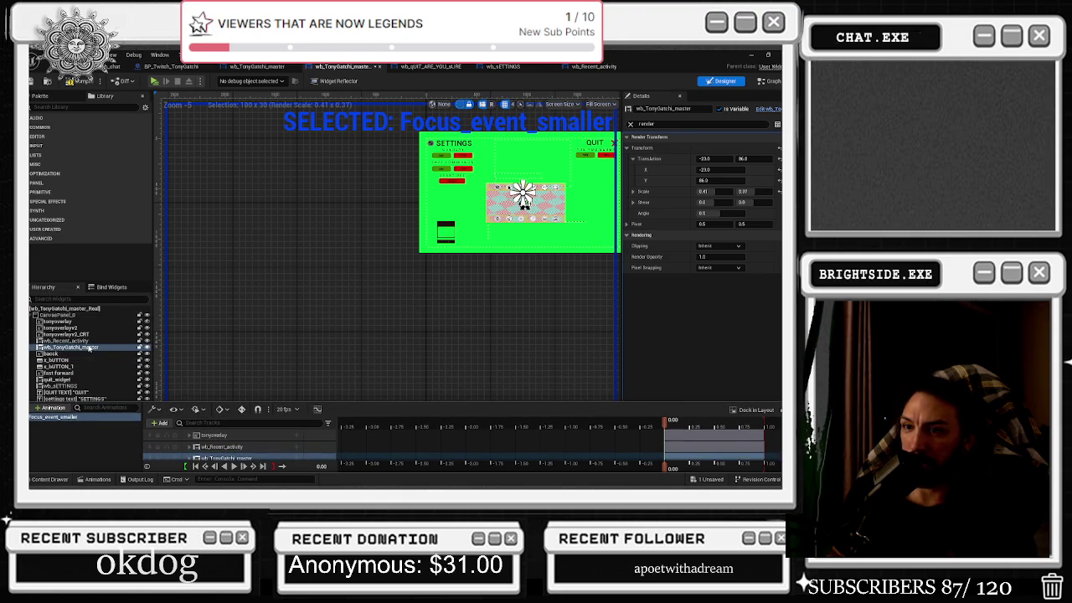
click(79, 328)
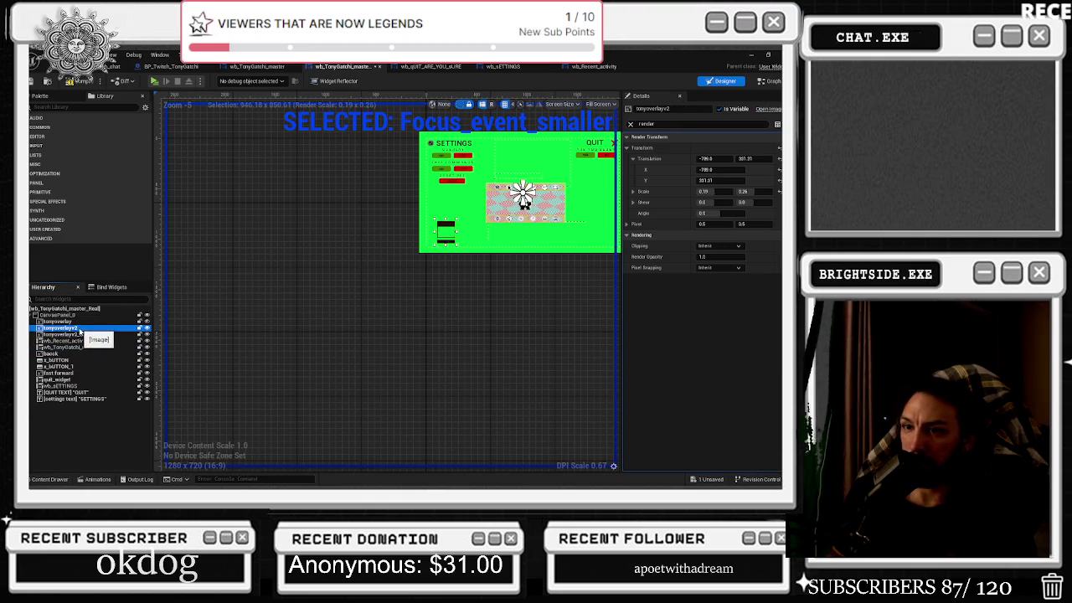
- Add tonyoverlayv2 and tonyoverlayv2_CRT tracks to the Focus_event_smaller animation
ctrl+click(81, 334)
click(96, 479)
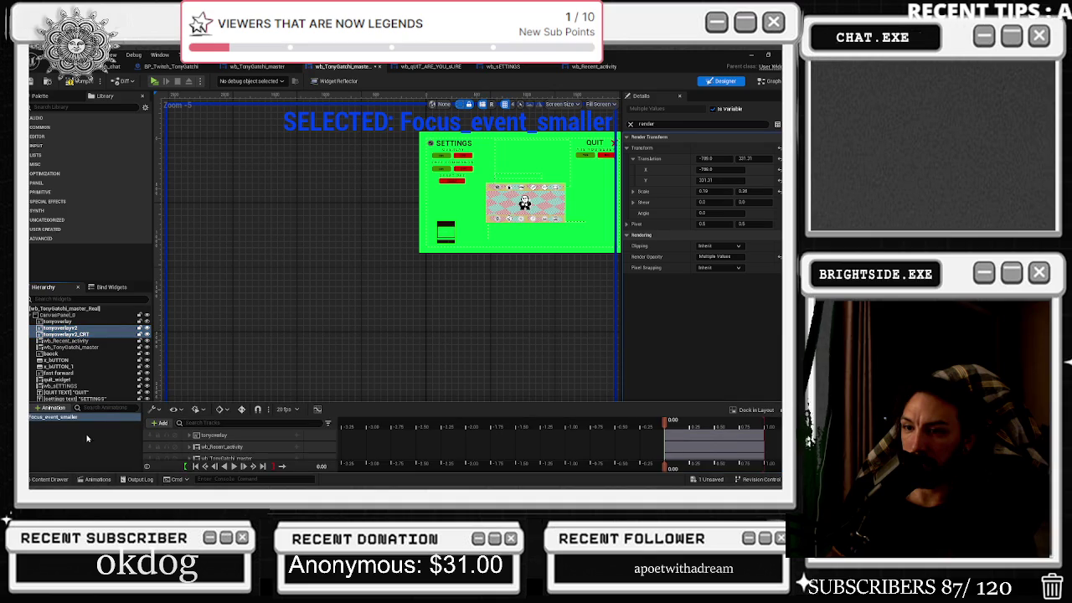
click(161, 424)
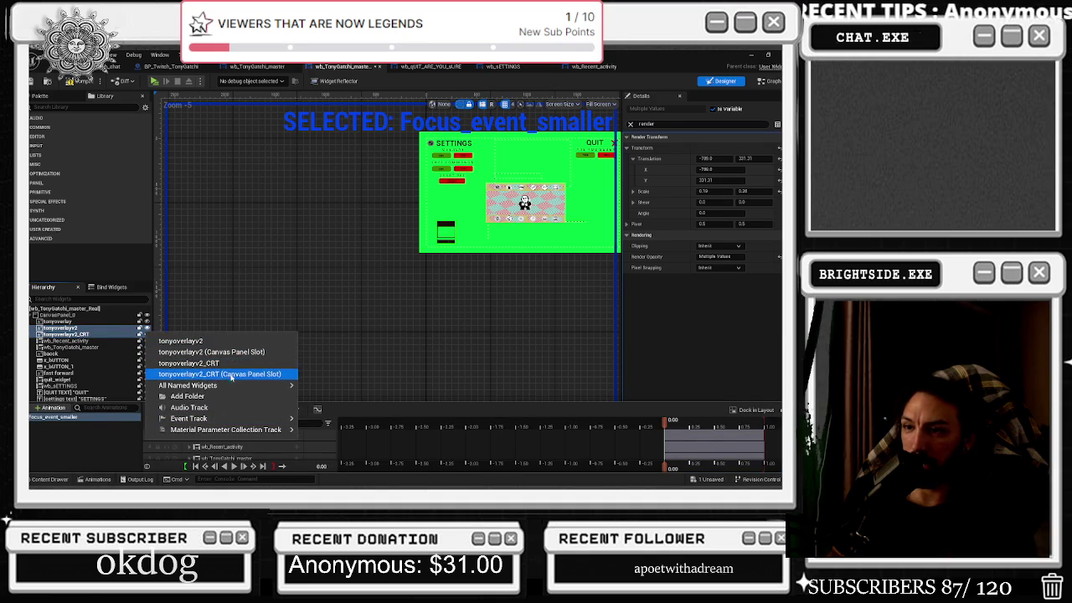
mouse_move(232, 389)
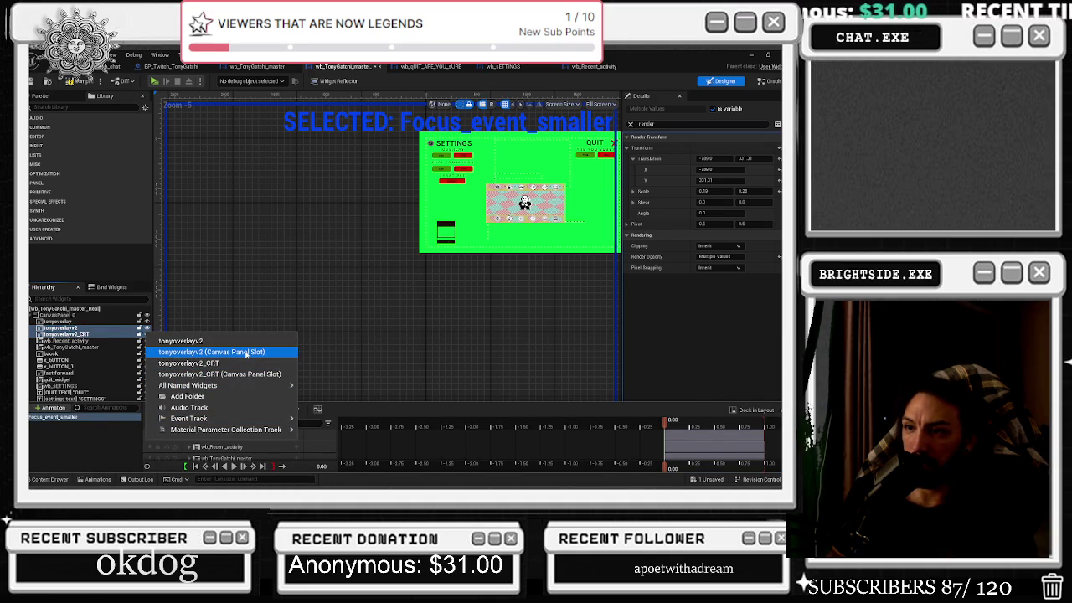
click(231, 341)
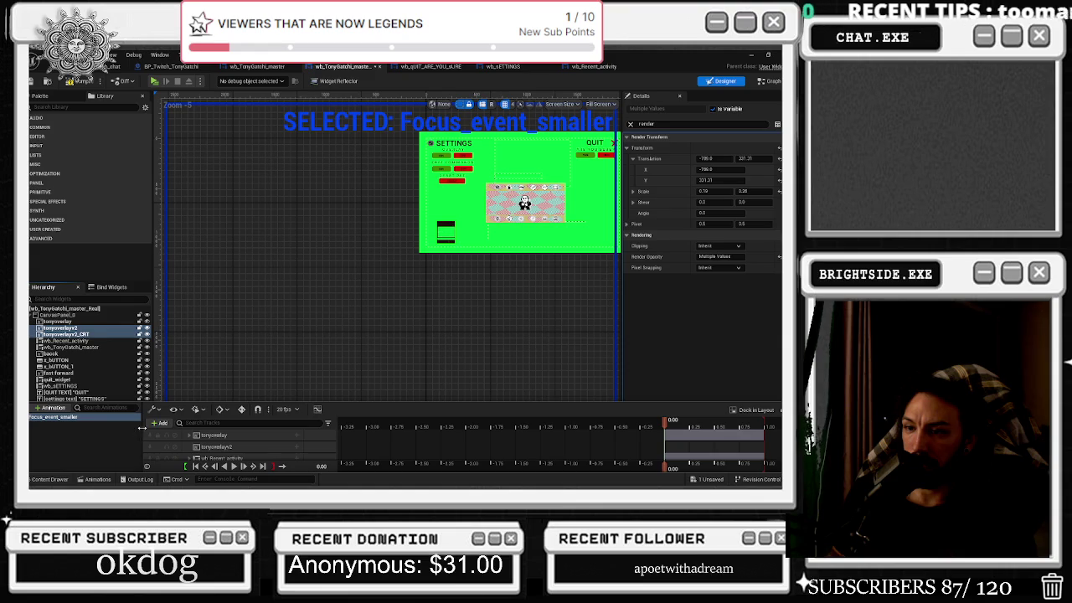
click(164, 425)
click(235, 363)
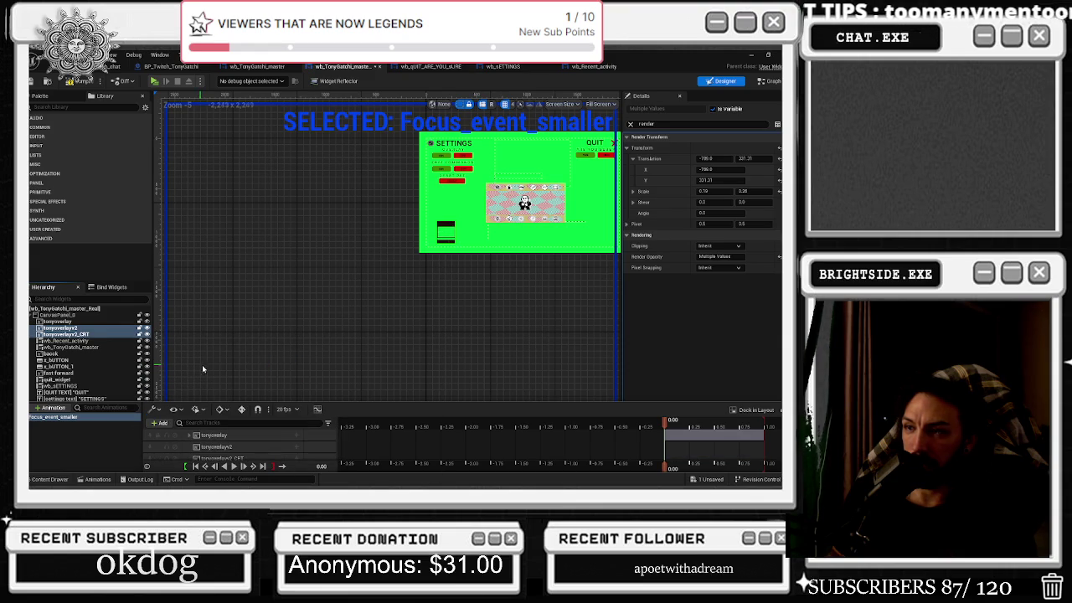
- Add a Transform track to both tonyoverlayv2_CRT and tonyoverlayv2
scroll(250, 449, down, 2)
scroll(247, 444, up, 1)
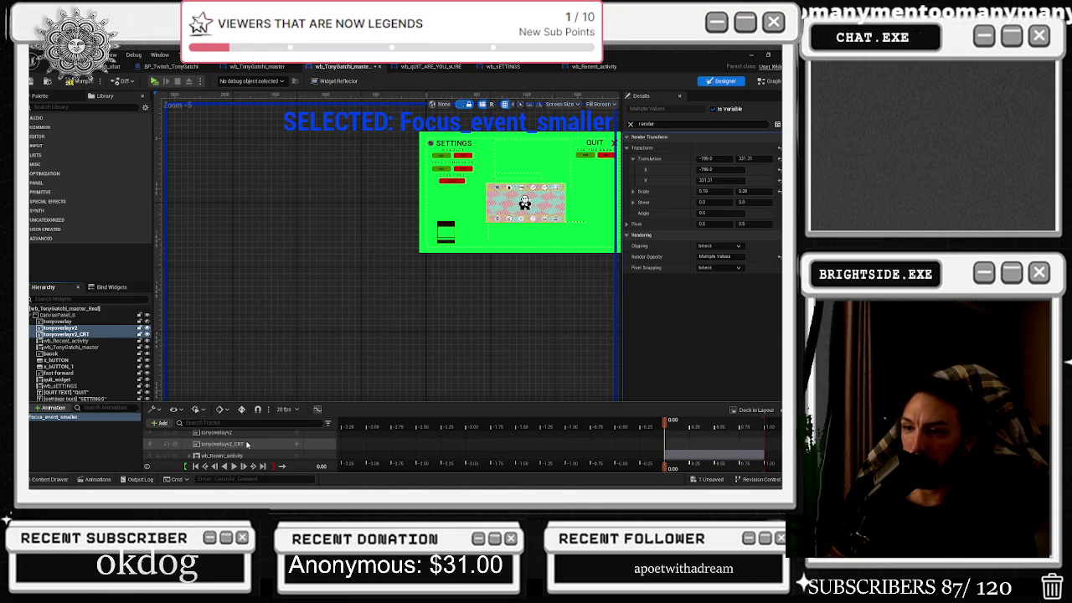
click(296, 444)
click(333, 437)
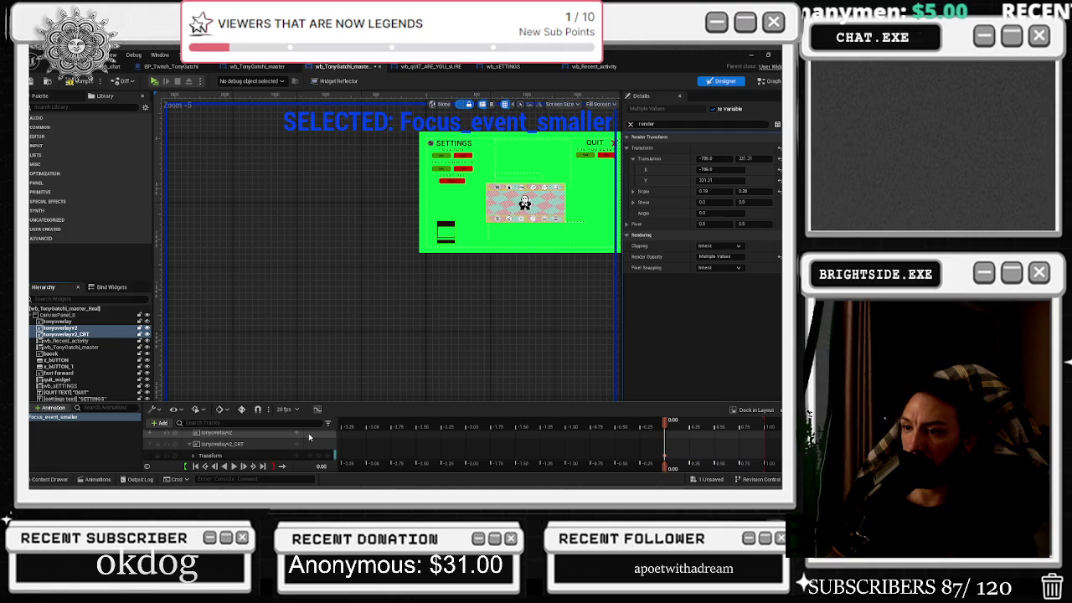
click(297, 432)
click(334, 429)
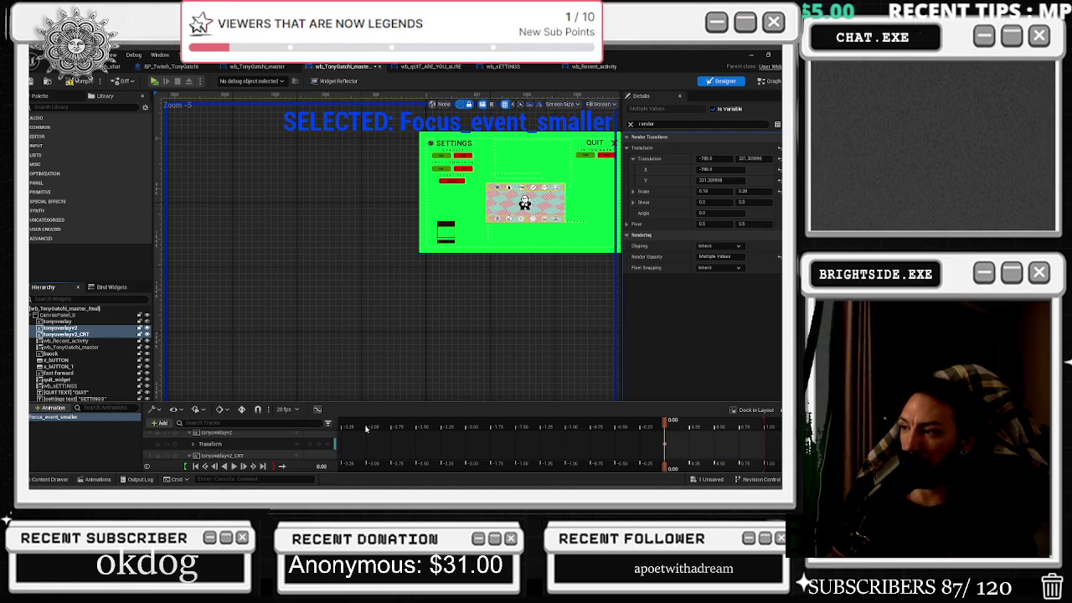
- Scrub the animation to preview it, then expand tonyoverlayv2's Transform track
drag(713, 427, 753, 429)
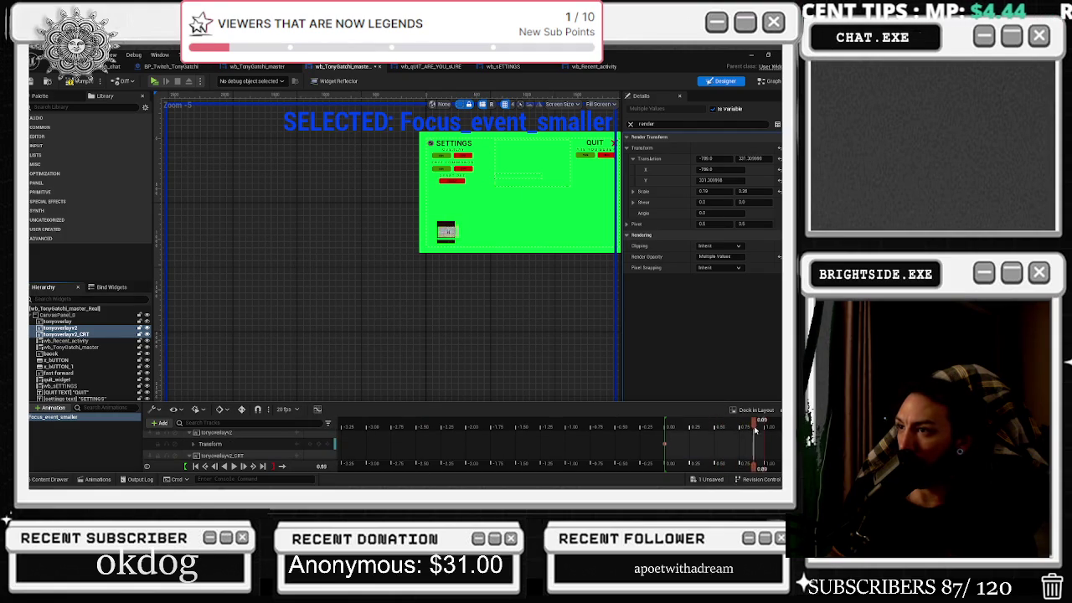
click(264, 466)
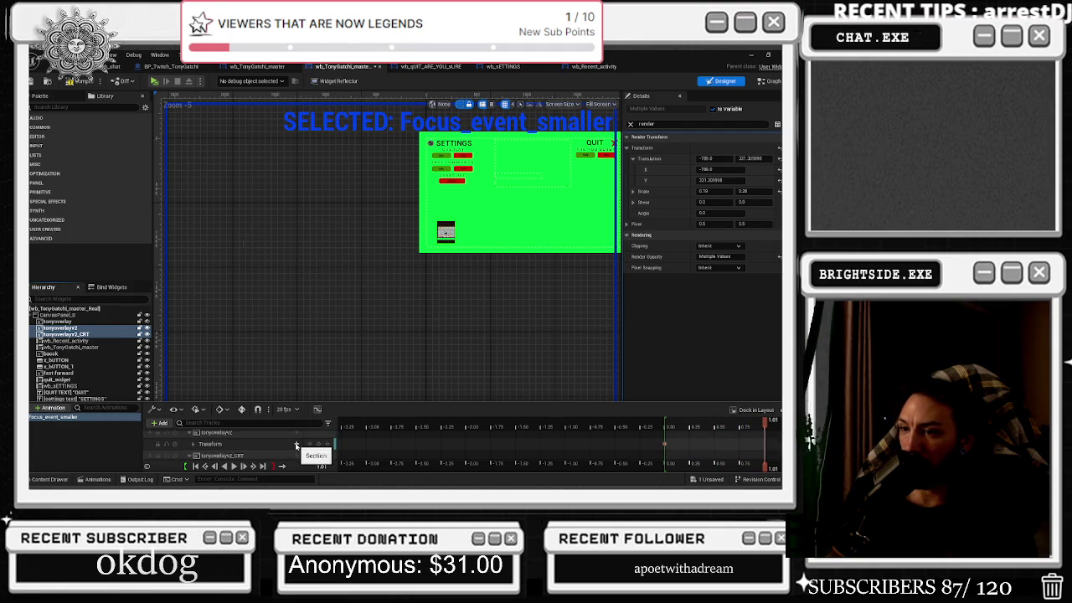
scroll(319, 448, down, 1)
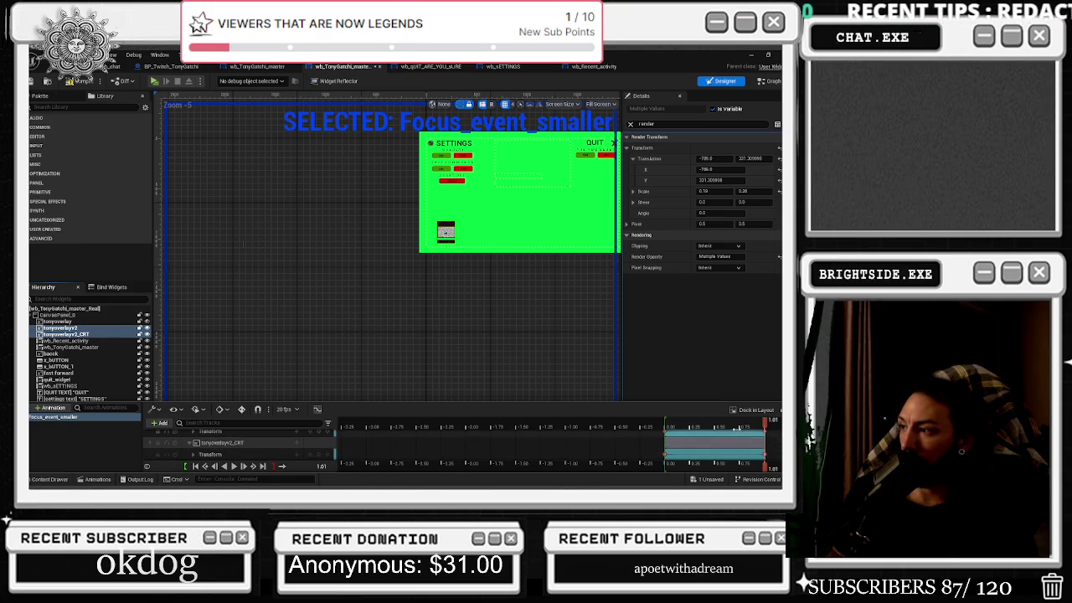
drag(752, 423, 695, 422)
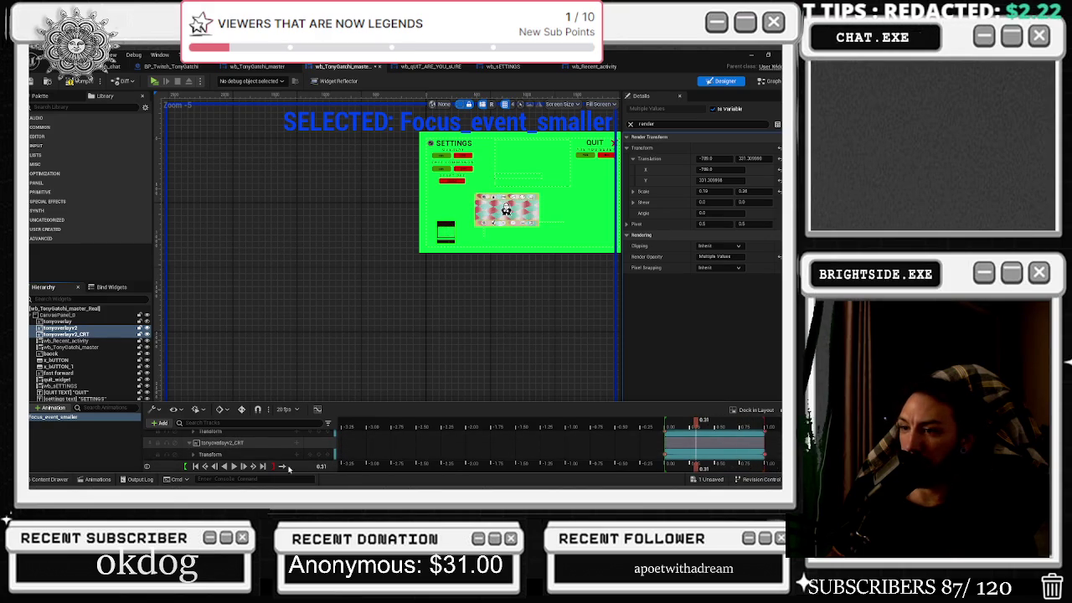
click(206, 468)
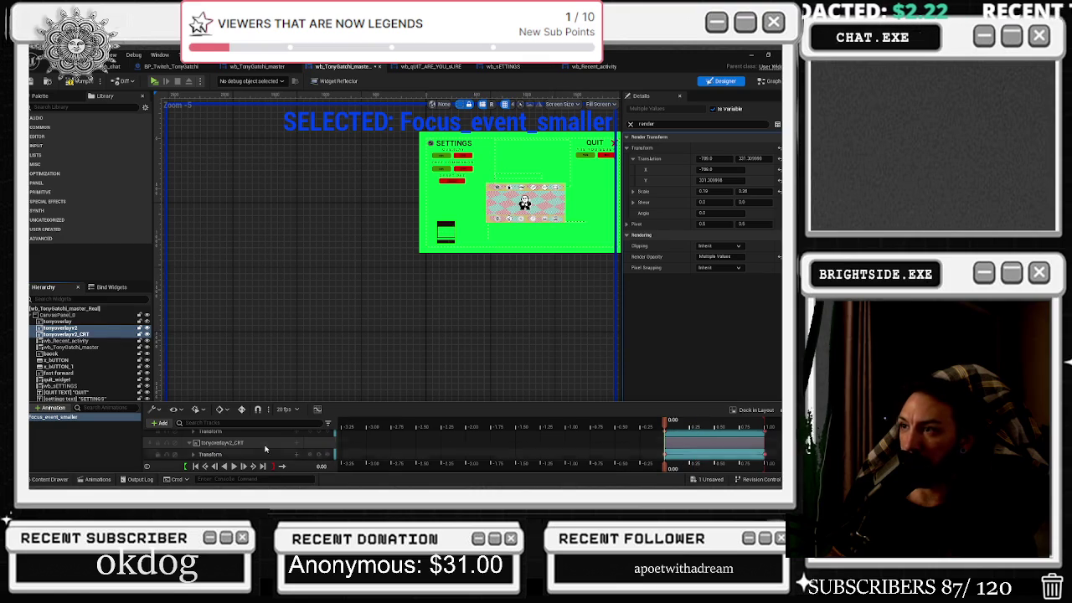
scroll(226, 444, up, 1)
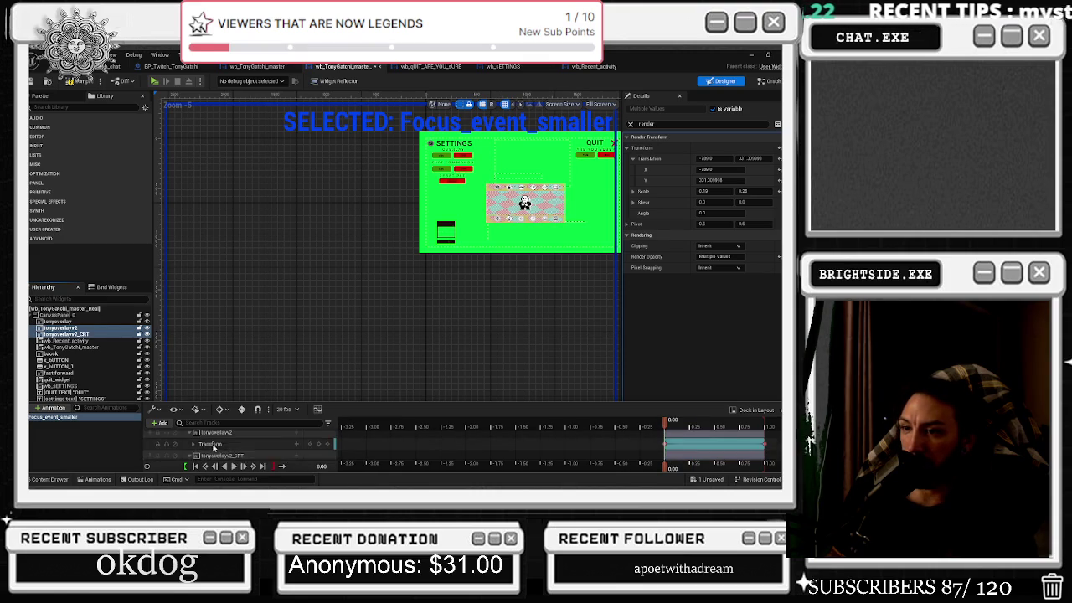
click(209, 445)
double_click(208, 448)
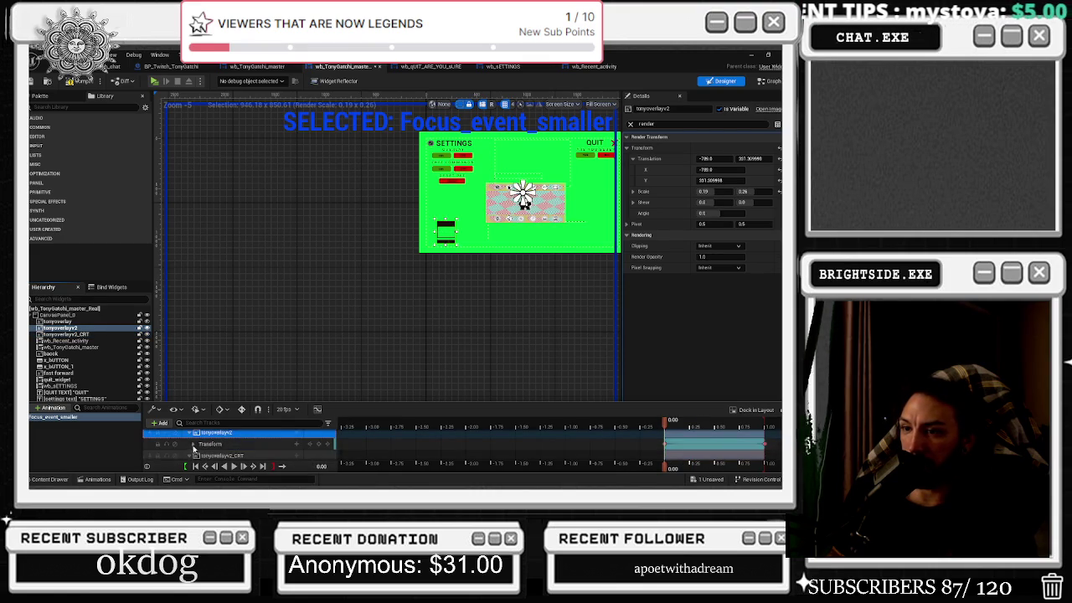
- Move the Tonygotchi overlay toward the centre and scale it to 1.0 in the animation
scroll(234, 450, down, 1)
double_click(207, 448)
scroll(235, 452, down, 1)
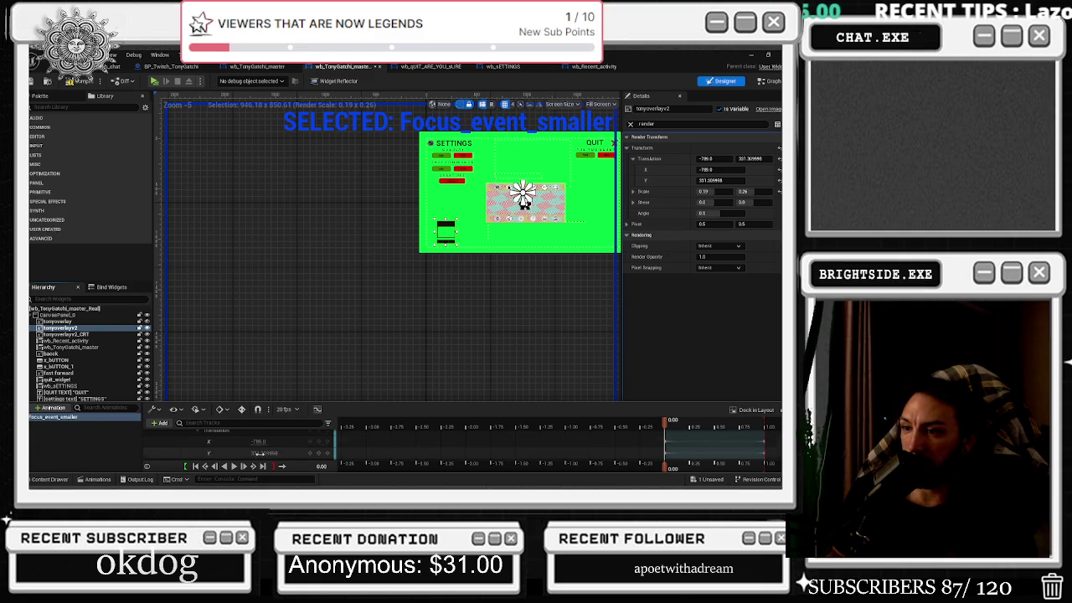
mouse_move(257, 442)
mouse_down()
mouse_move(310, 442)
mouse_move(237, 452)
mouse_up()
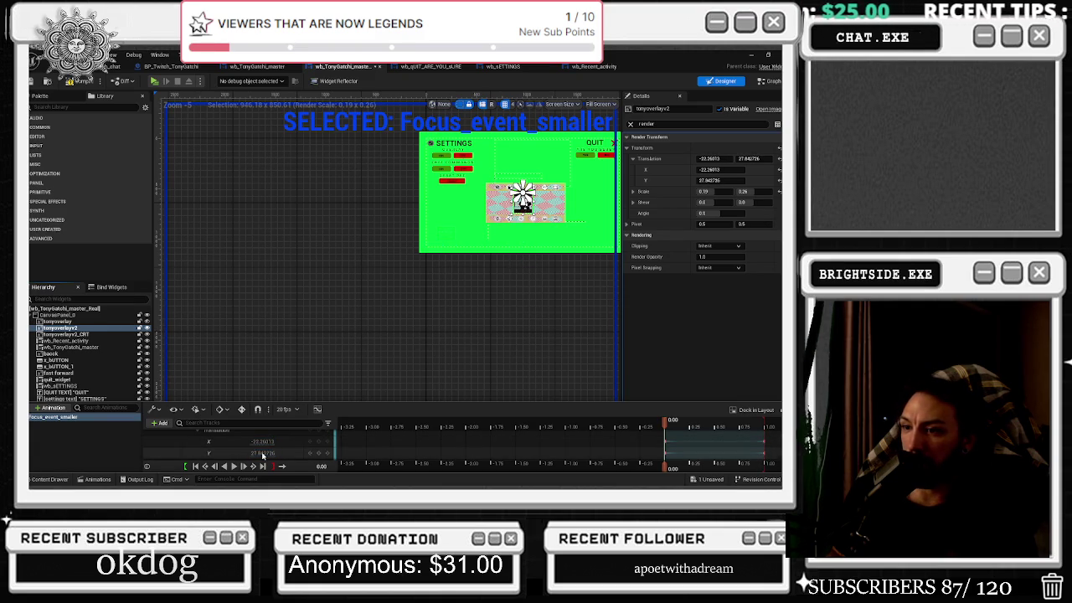
scroll(264, 452, down, 2)
scroll(242, 450, down, 1)
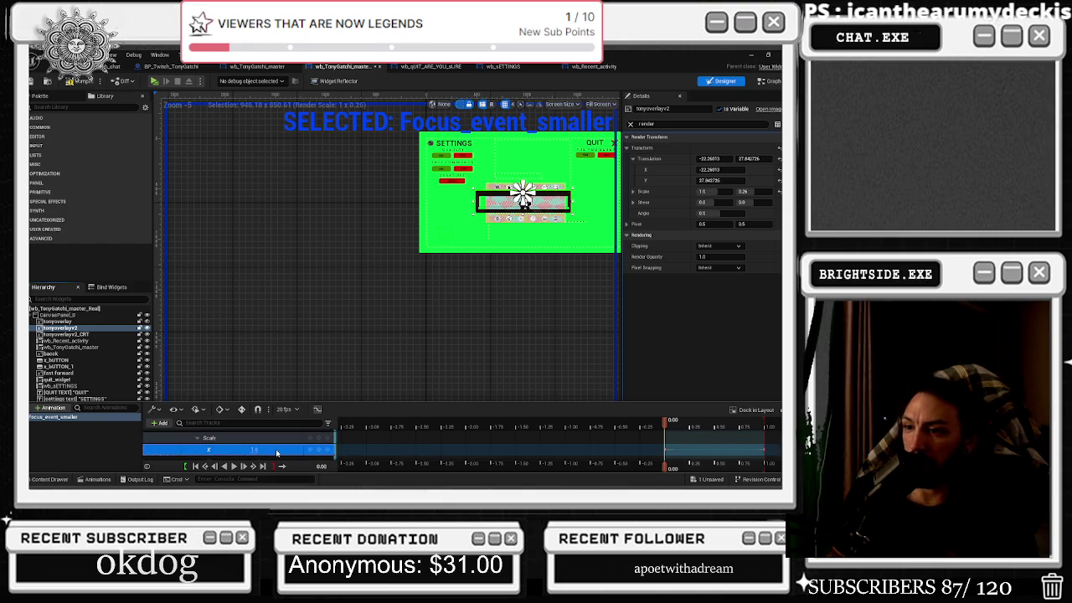
mouse_move(257, 451)
mouse_down()
mouse_move(285, 453)
mouse_move(248, 448)
mouse_move(243, 435)
mouse_up()
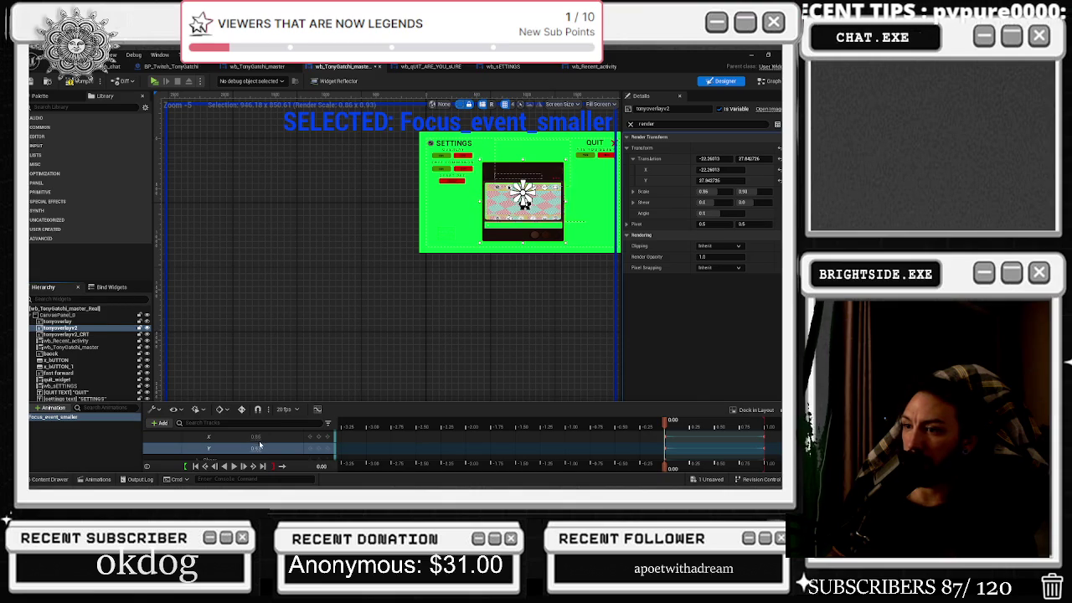
scroll(285, 442, up, 2)
scroll(284, 446, up, 1)
- Fine-tune the overlay's Translation to about X 0.72, Y 40.33
drag(263, 441, 267, 441)
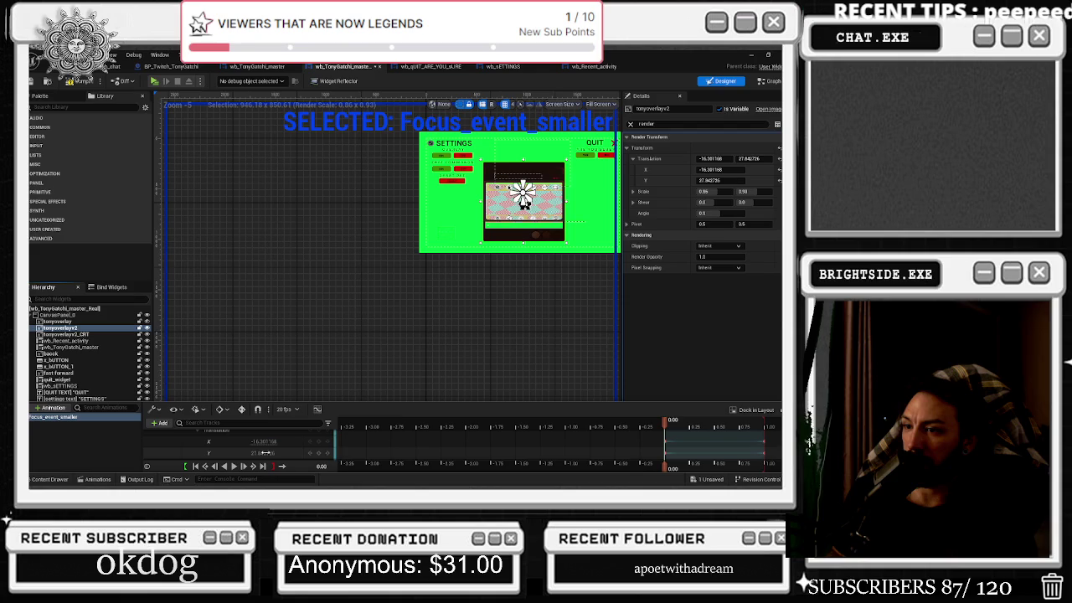
drag(263, 453, 280, 453)
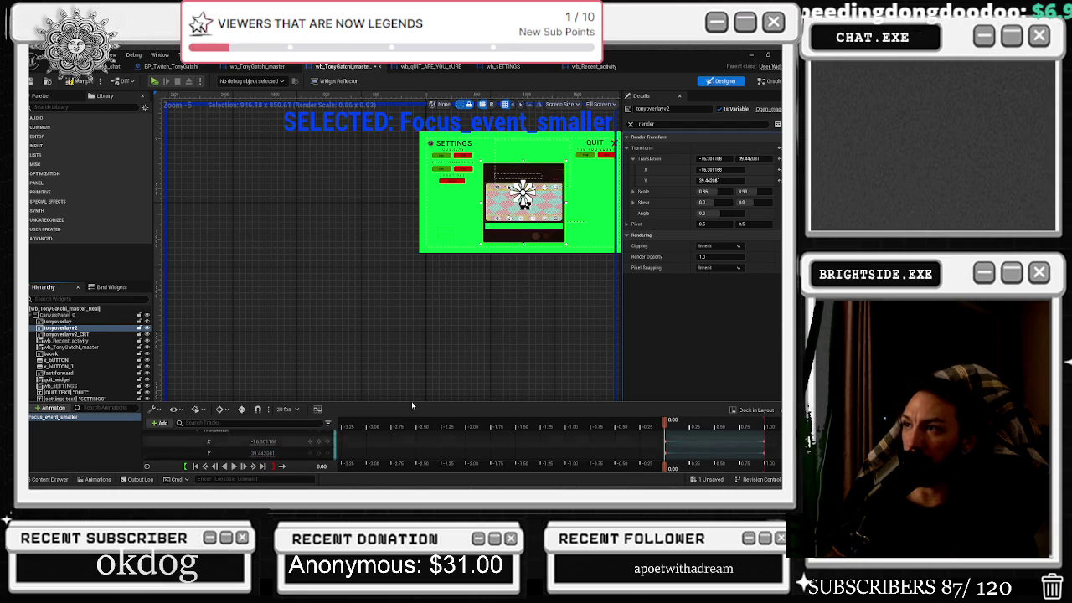
scroll(536, 172, up, 4)
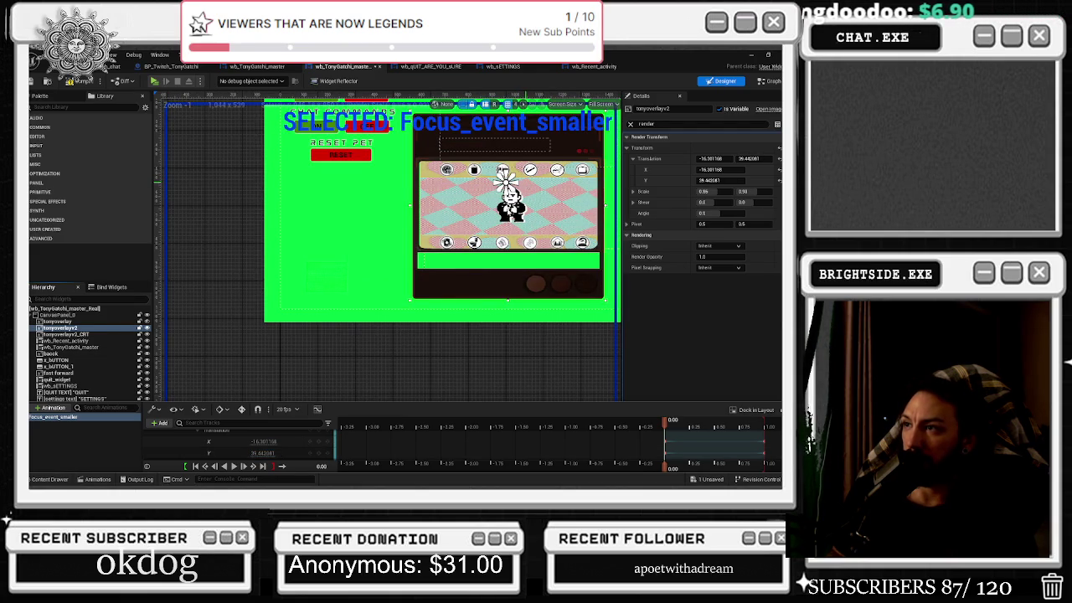
drag(251, 441, 285, 441)
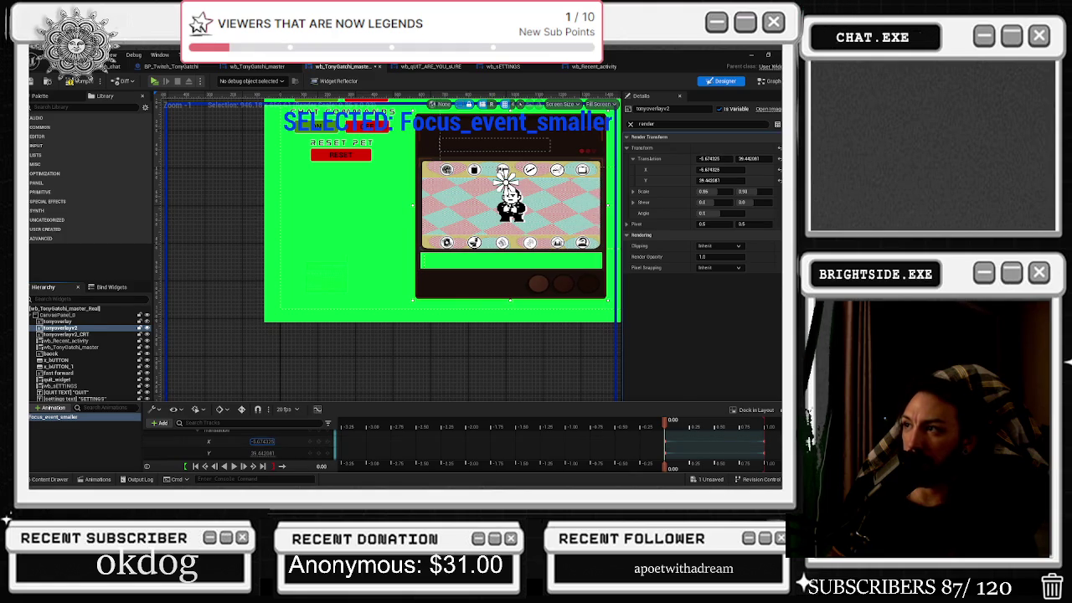
click(261, 457)
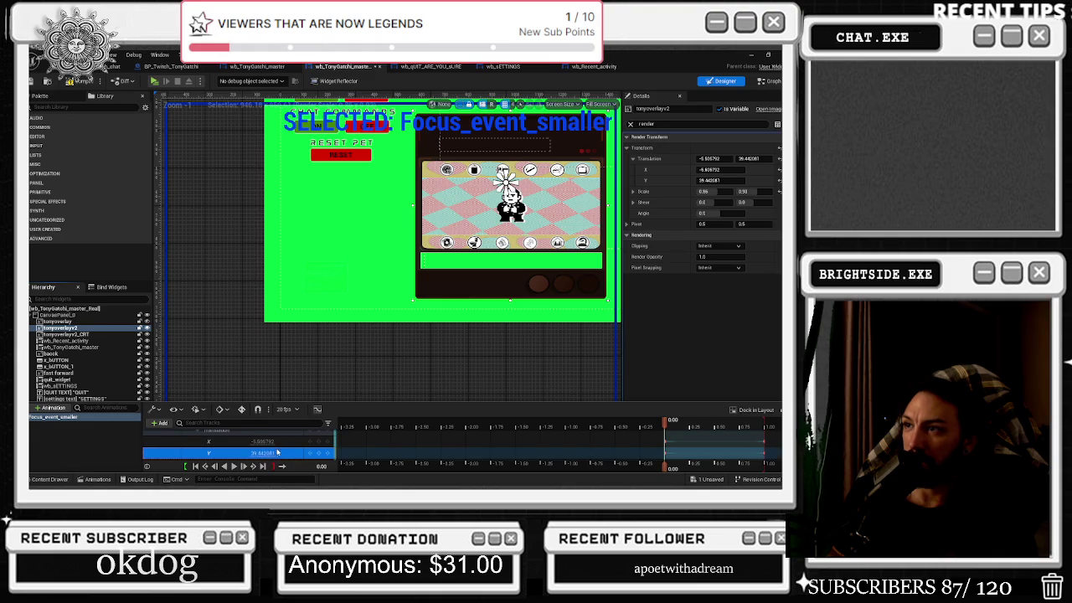
mouse_move(262, 453)
mouse_down()
mouse_move(279, 453)
mouse_move(263, 452)
mouse_up()
scroll(422, 270, down, 2)
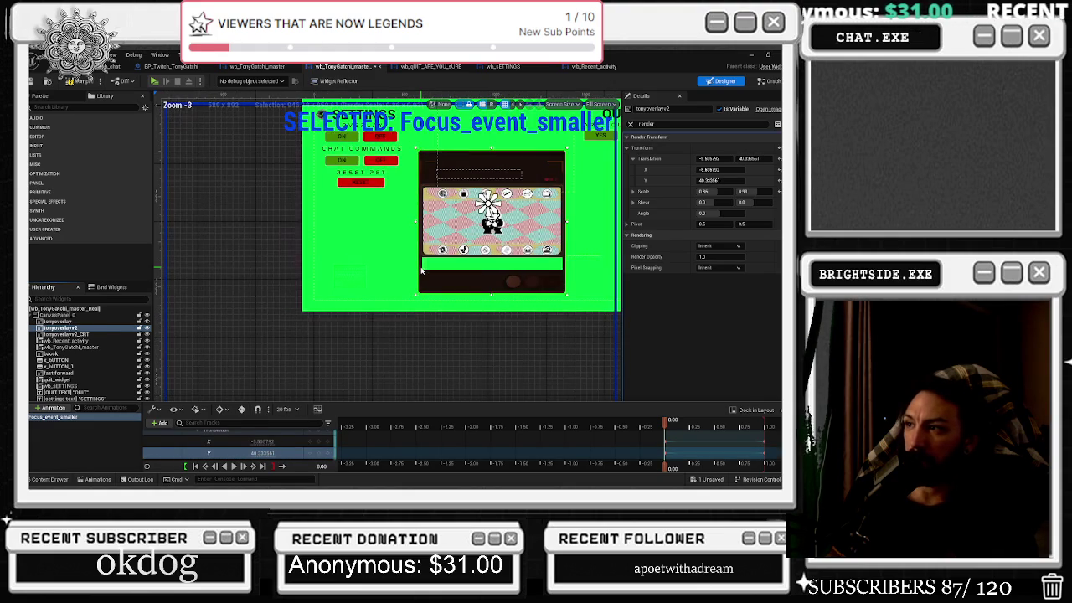
scroll(422, 270, down, 1)
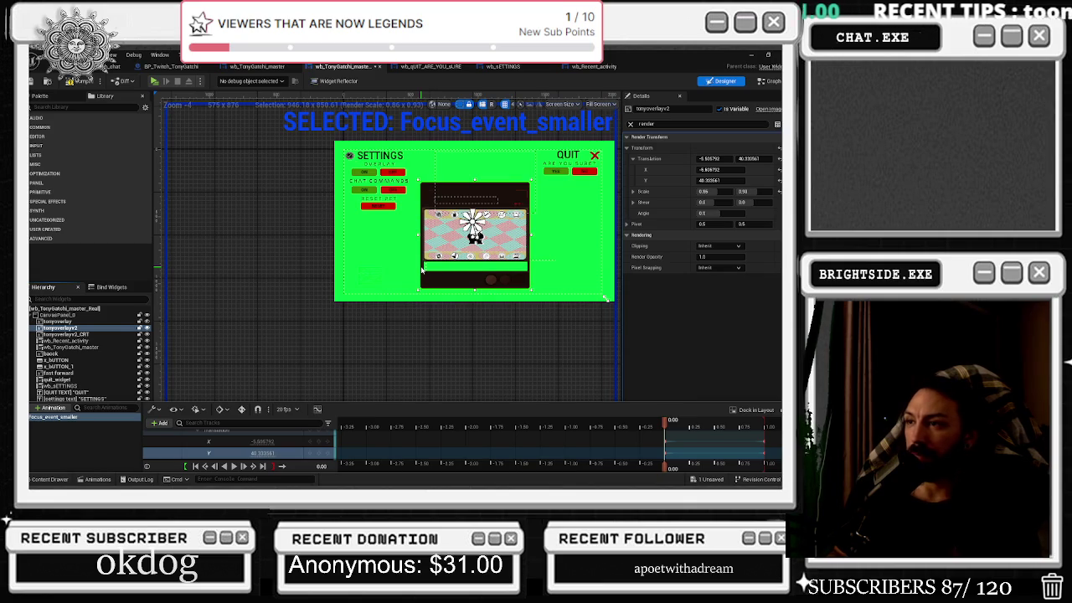
drag(262, 441, 279, 441)
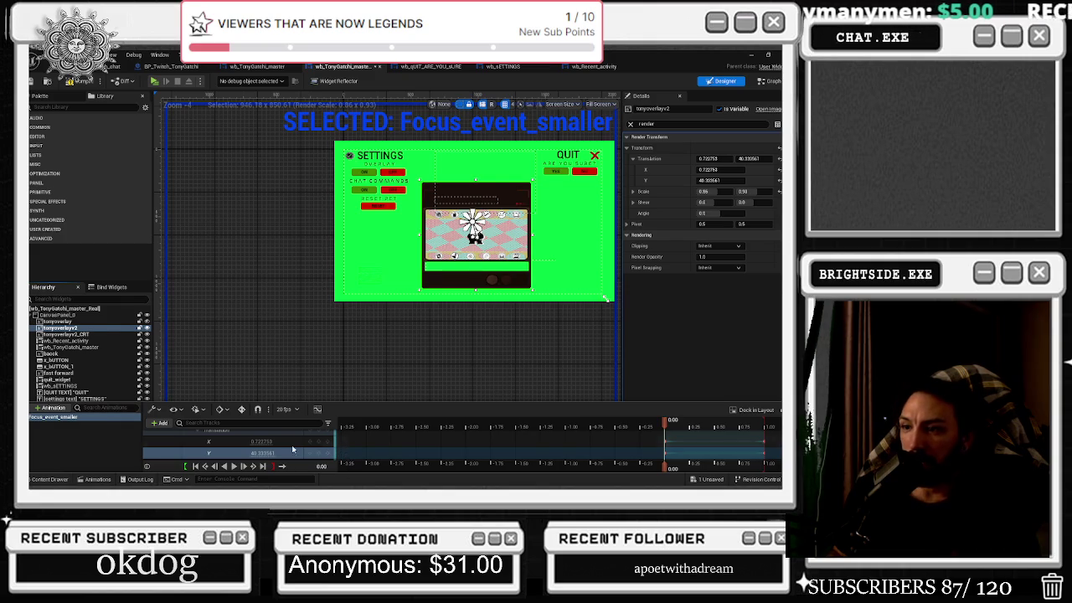
scroll(292, 452, down, 2)
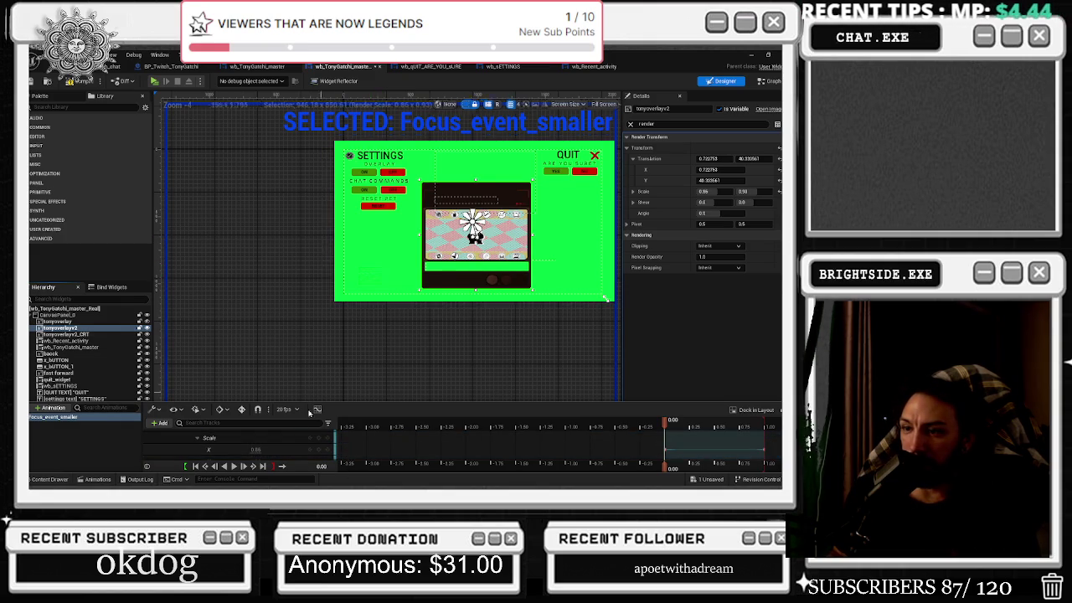
- Set the CRT overlay's animated Scale X and Y to 0.86
click(377, 283)
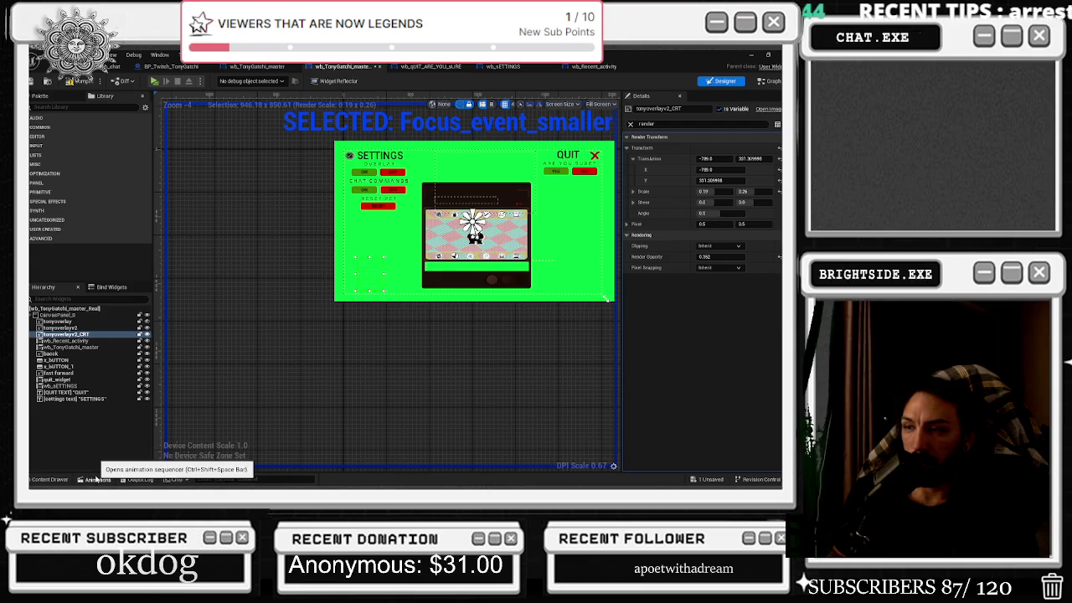
click(97, 479)
scroll(248, 433, up, 2)
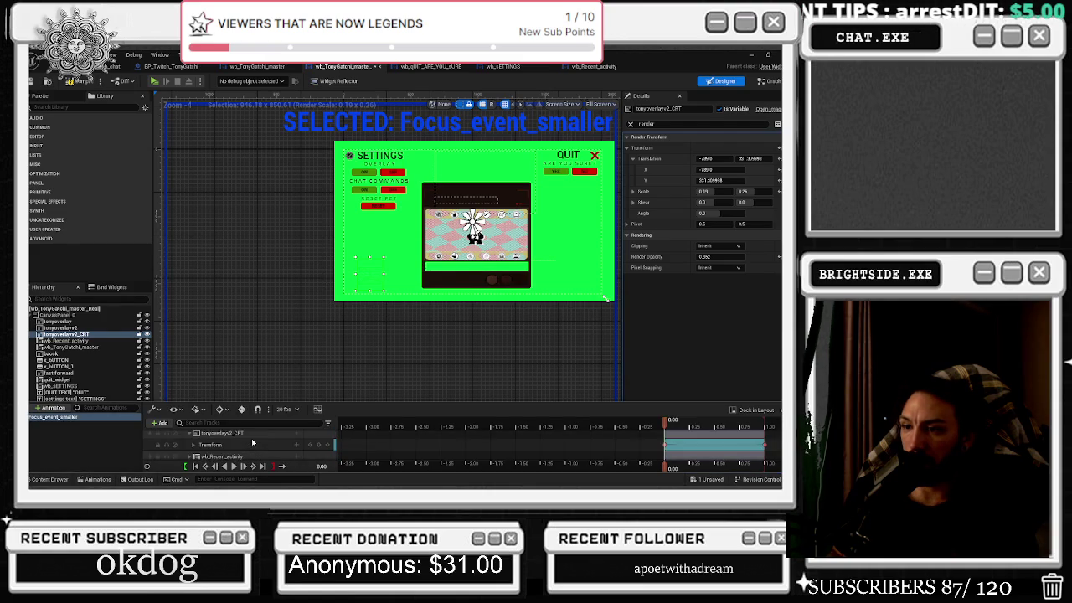
click(195, 445)
scroll(209, 448, down, 3)
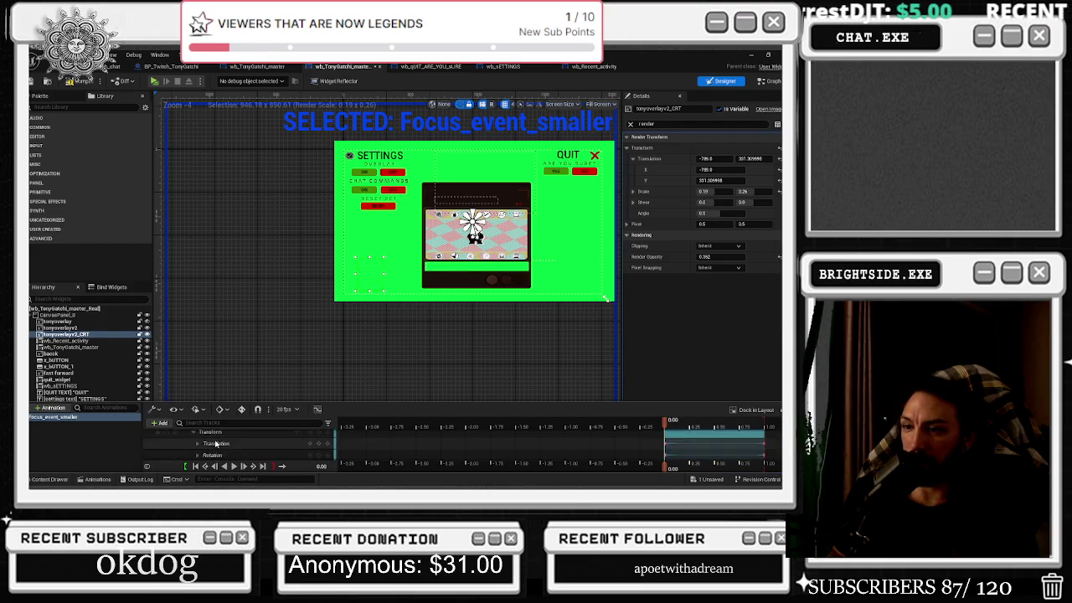
scroll(209, 447, up, 1)
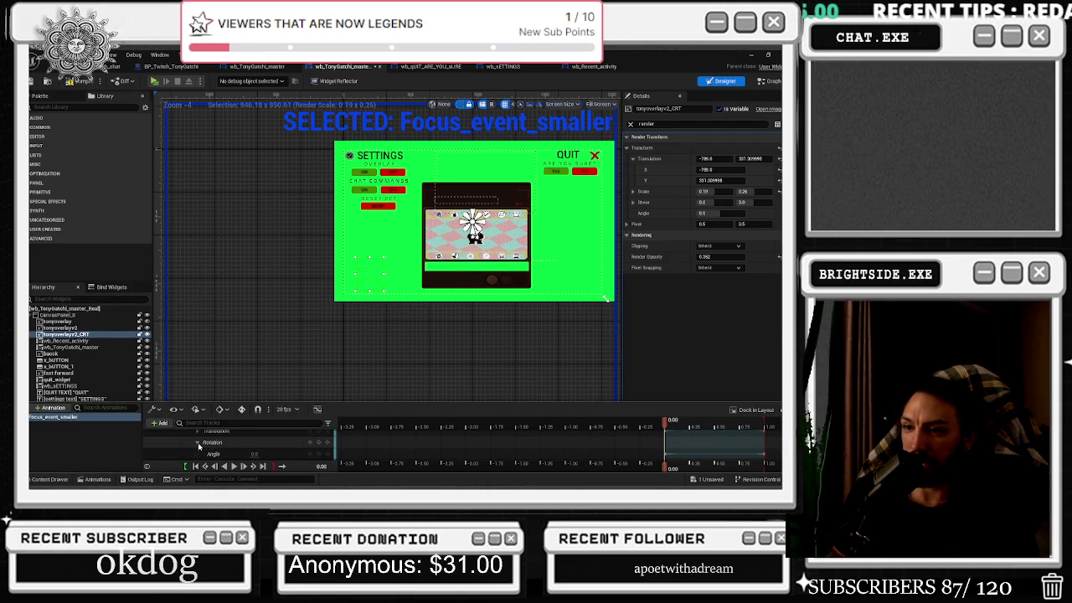
click(198, 453)
scroll(217, 451, down, 2)
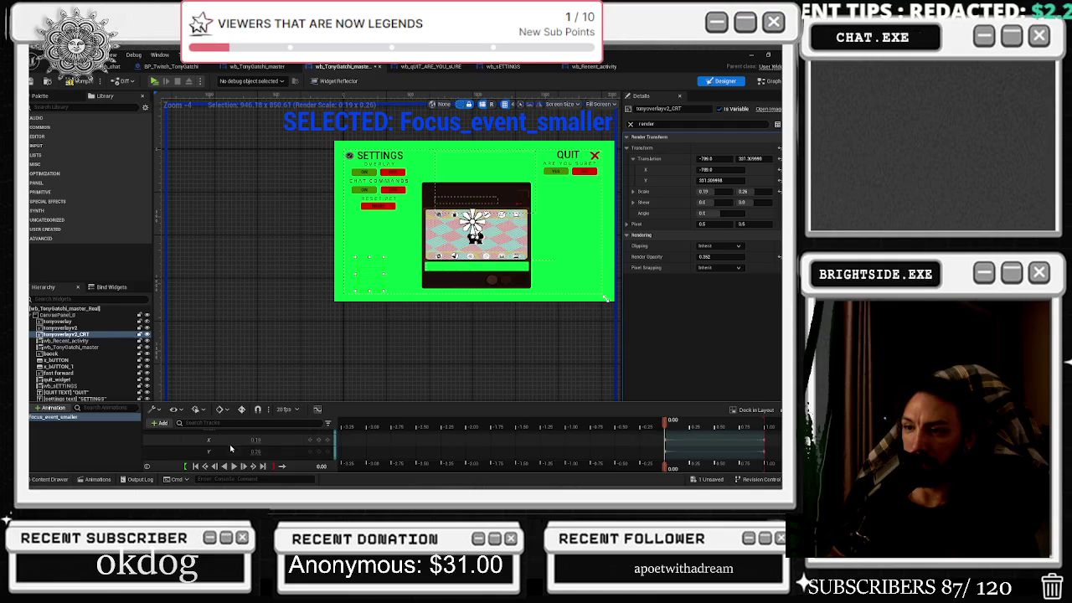
click(257, 439)
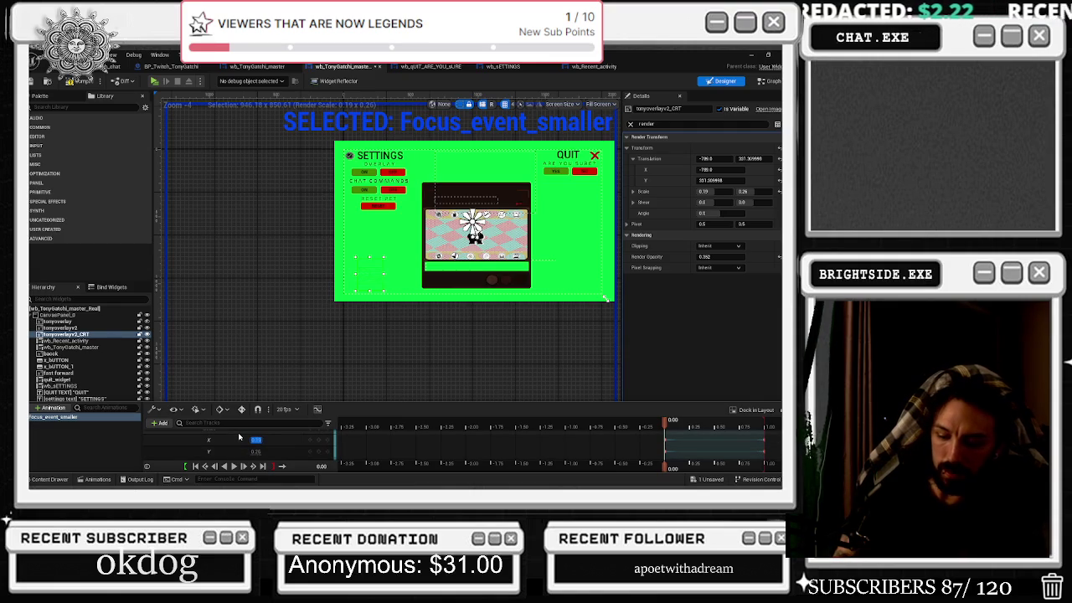
text(0.86)
key(Return)
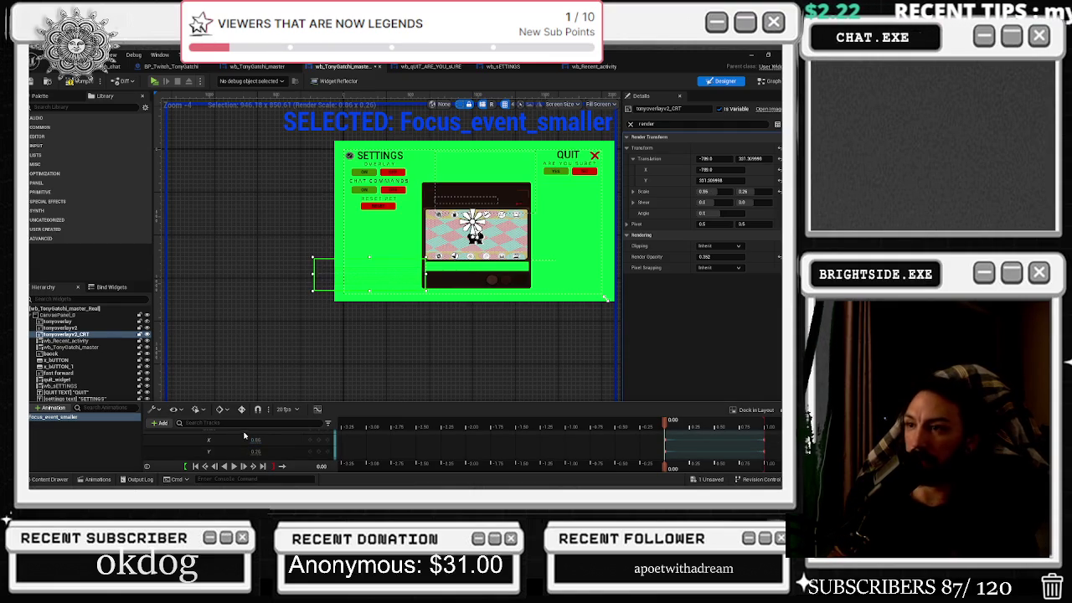
drag(256, 451, 301, 451)
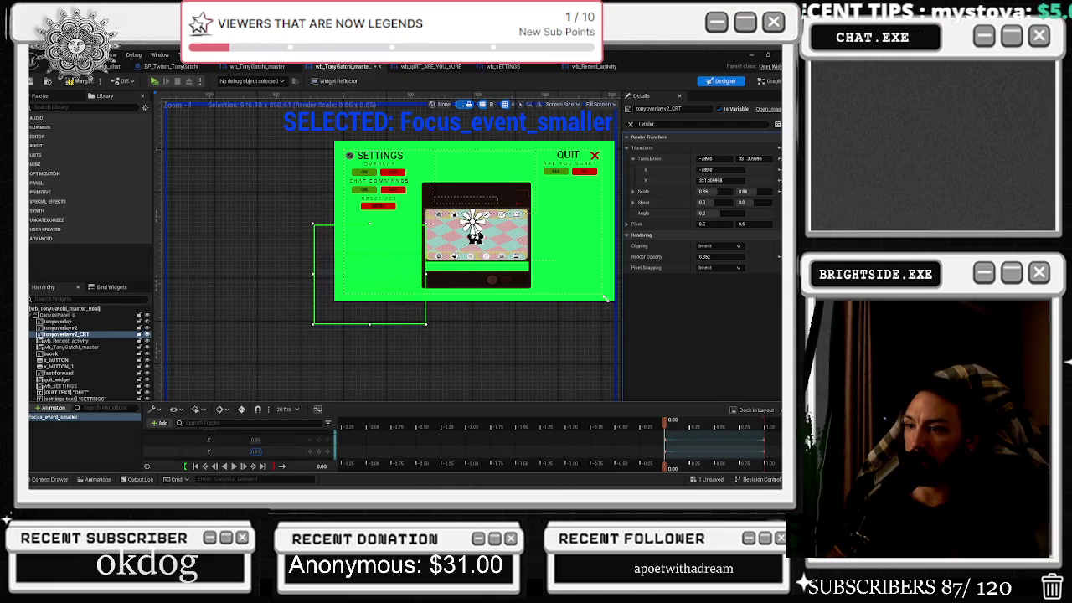
- Slide the CRT overlay right and down, confirming Scale Y at 0.86
scroll(252, 449, up, 3)
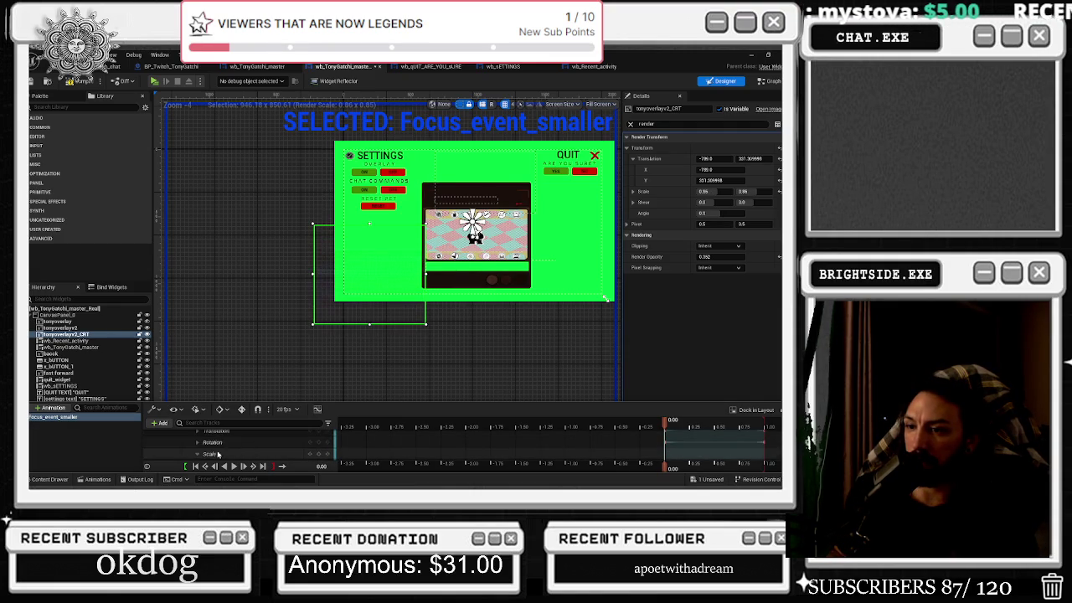
drag(247, 453, 314, 453)
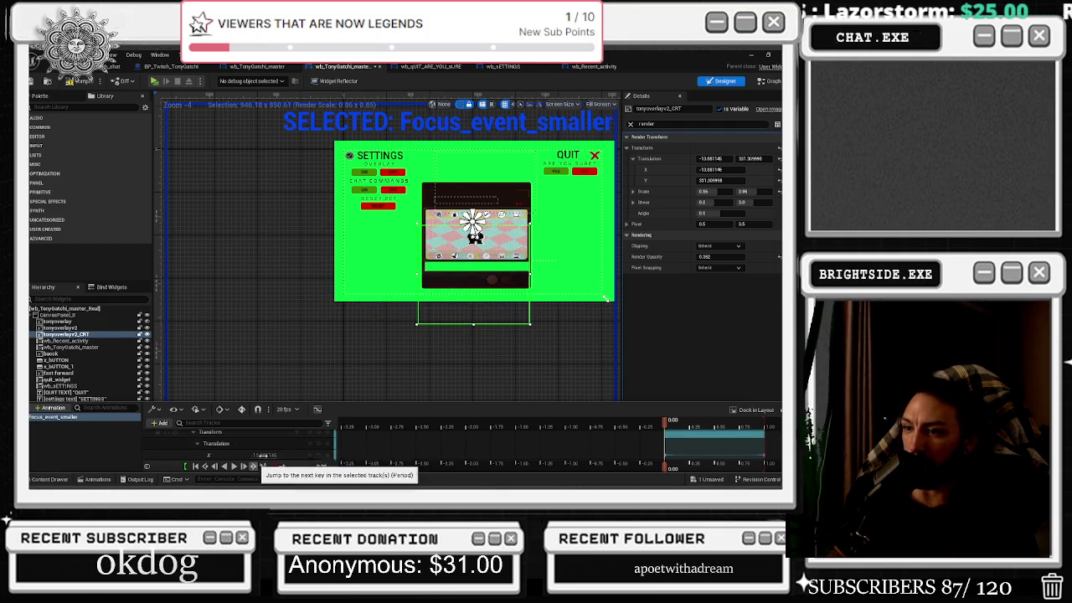
scroll(261, 458, down, 1)
mouse_move(264, 454)
mouse_down()
mouse_move(278, 453)
mouse_move(247, 454)
mouse_up()
scroll(249, 454, down, 2)
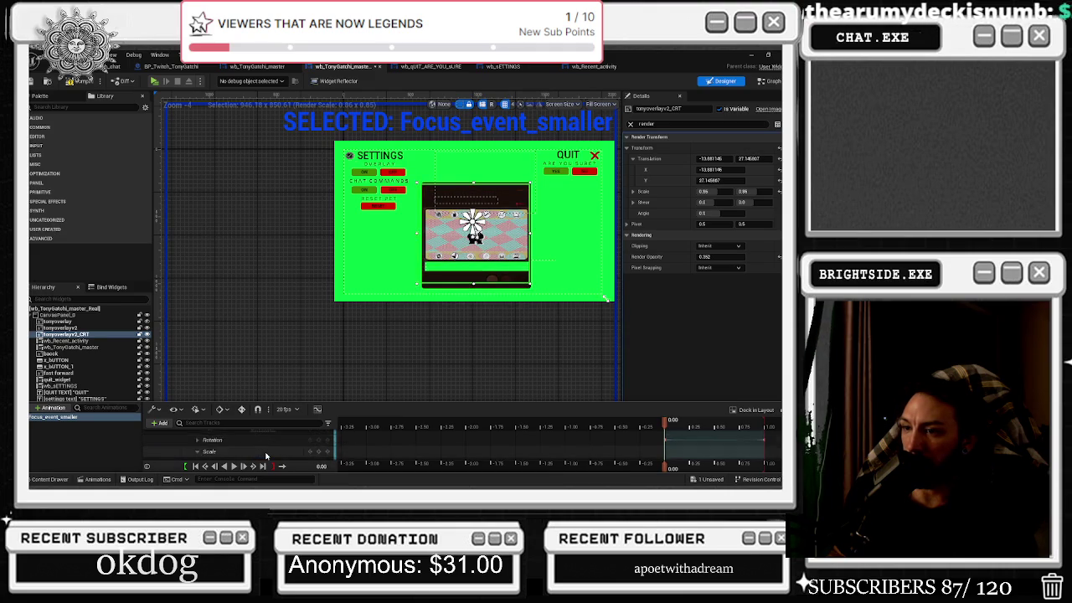
click(257, 452)
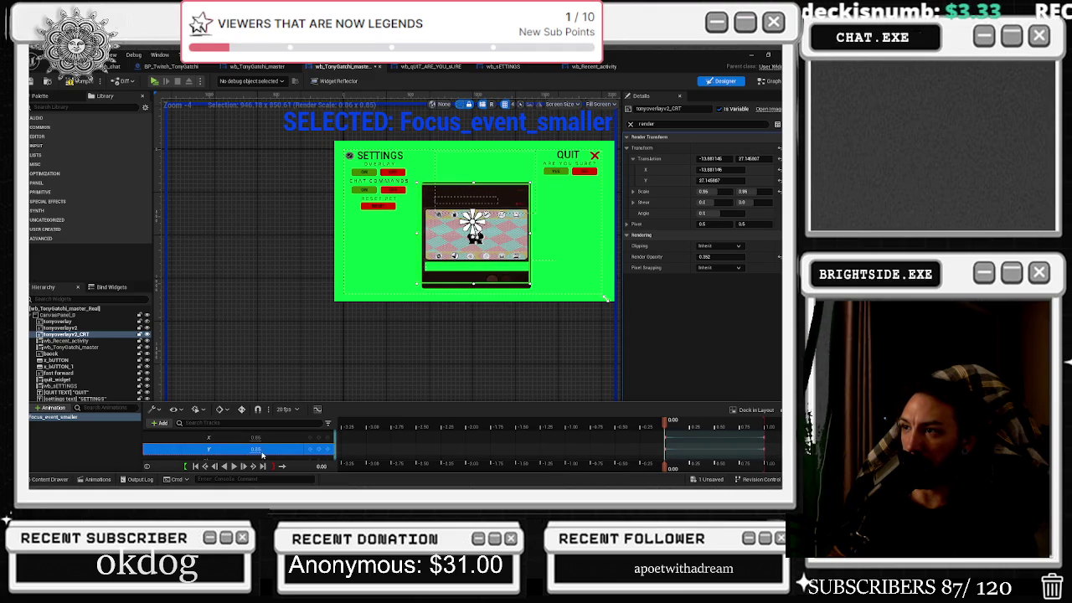
key(Return)
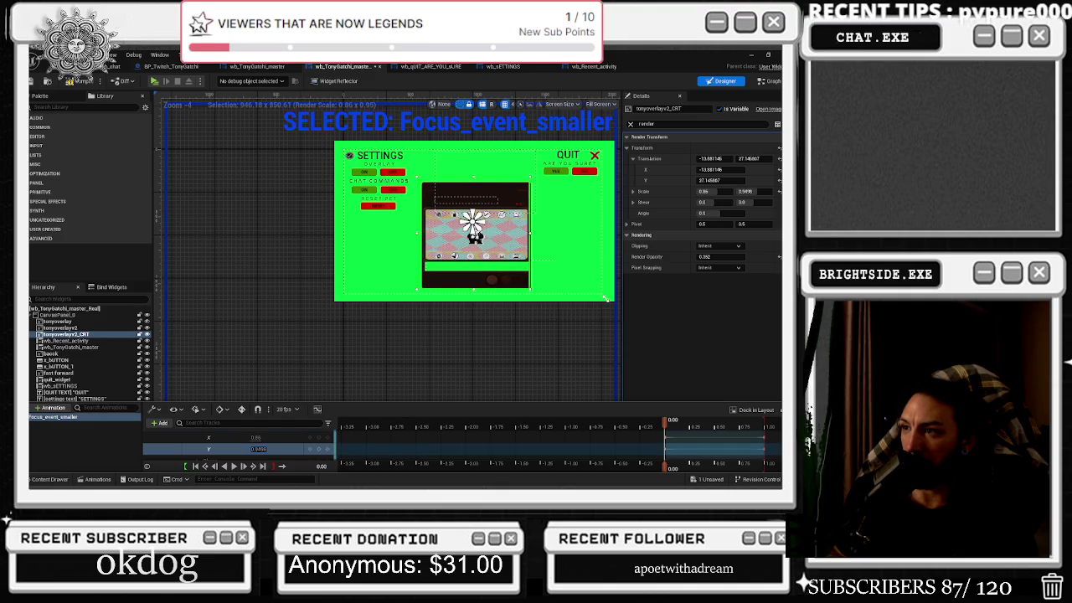
- Fine-tune the CRT overlay's Translation to about -20.44, 46.79 and play the animation
scroll(262, 449, up, 2)
click(274, 453)
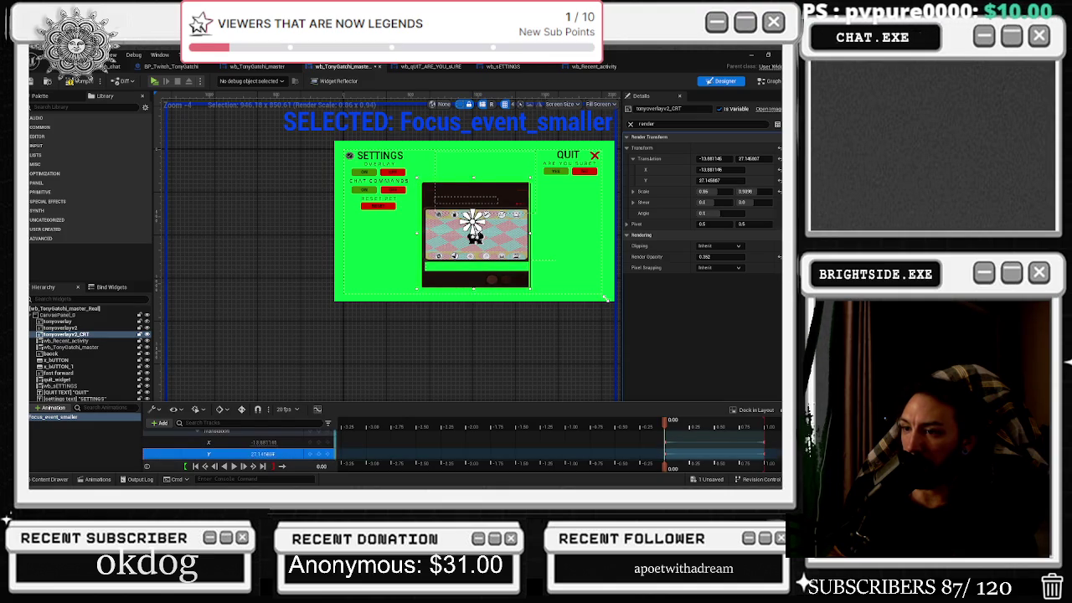
drag(262, 453, 262, 453)
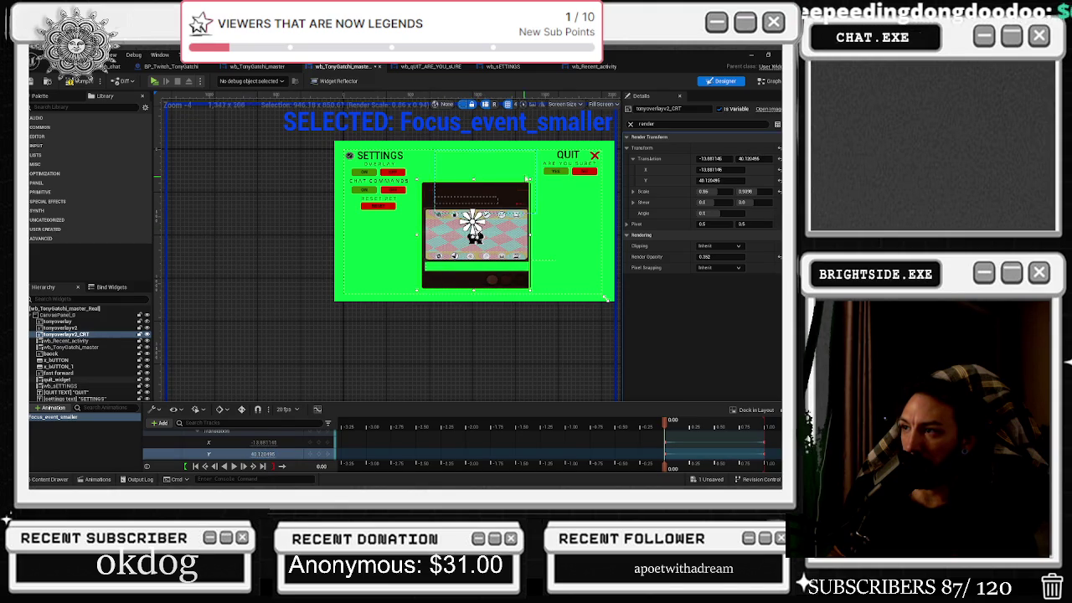
scroll(536, 184, up, 2)
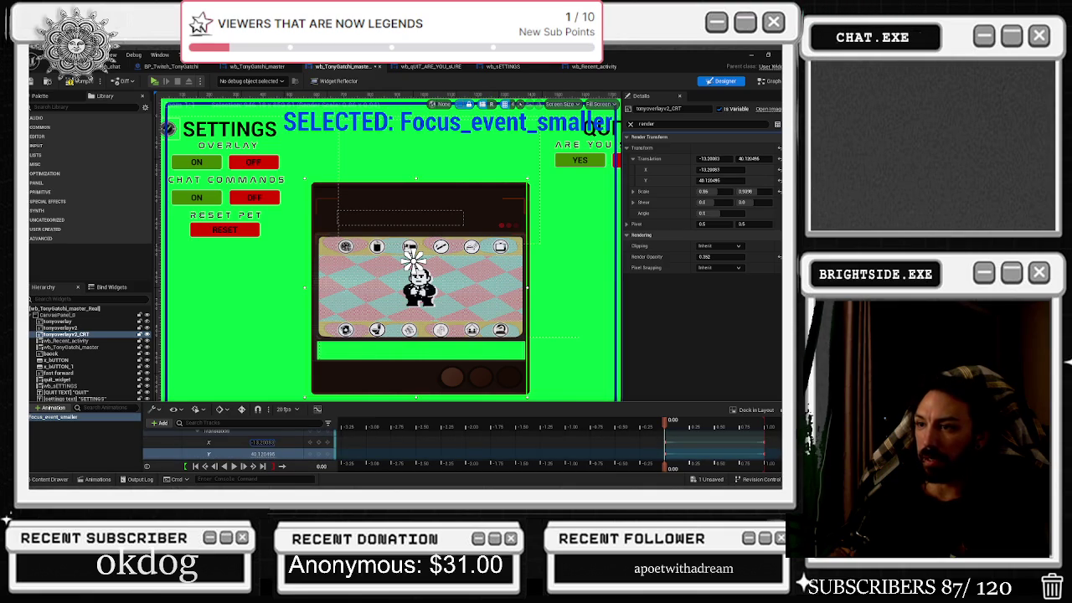
drag(263, 441, 289, 442)
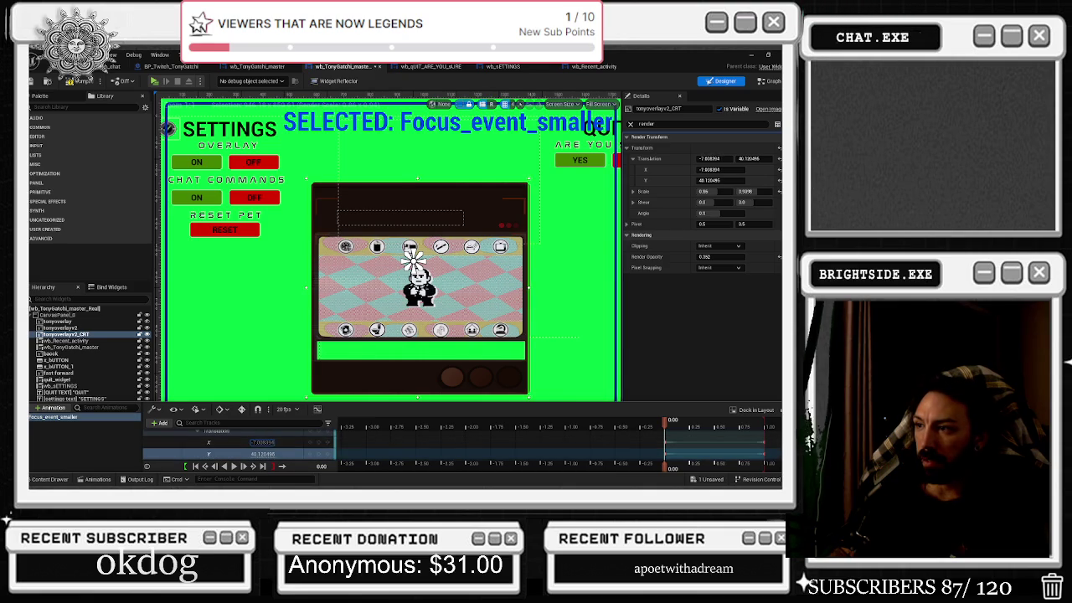
key(space)
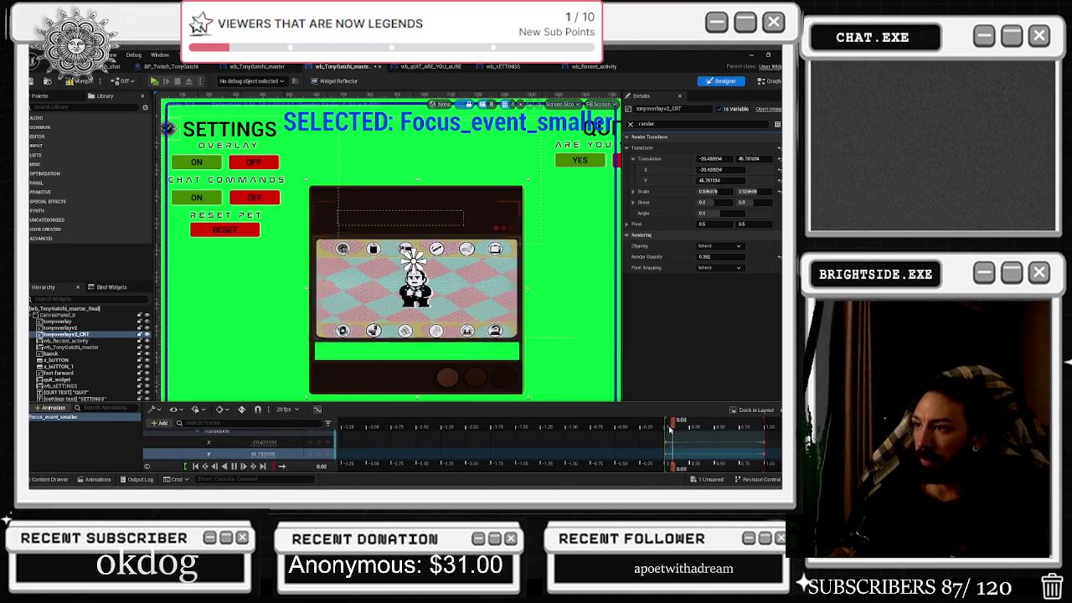
- Replay Focus_event_smaller to check its midpoint, then close the Animations drawer
scroll(293, 300, down, 1)
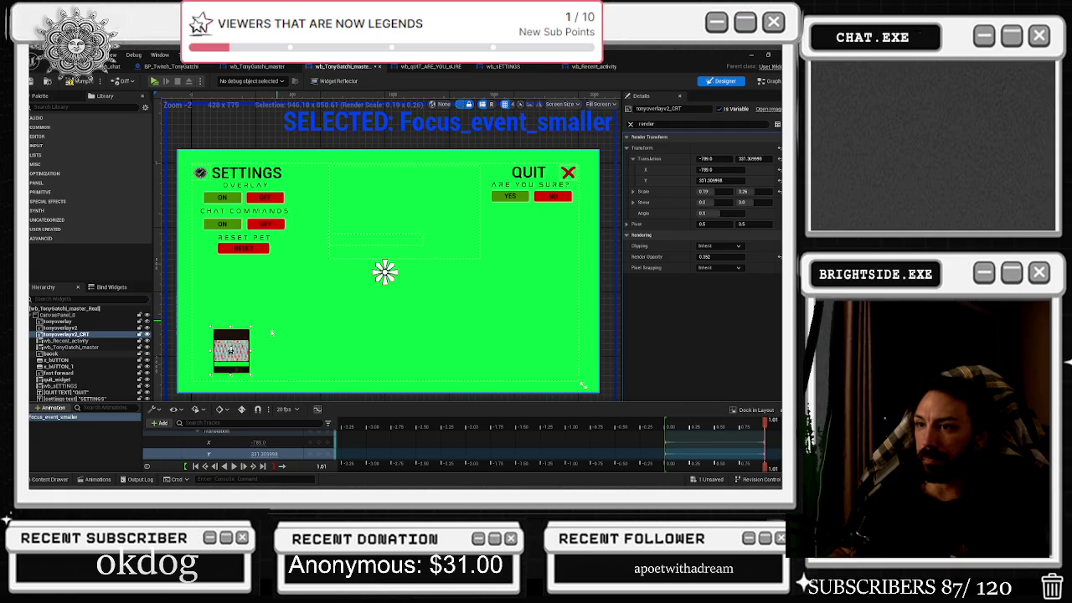
key(space)
key(space)
scroll(311, 288, up, 1)
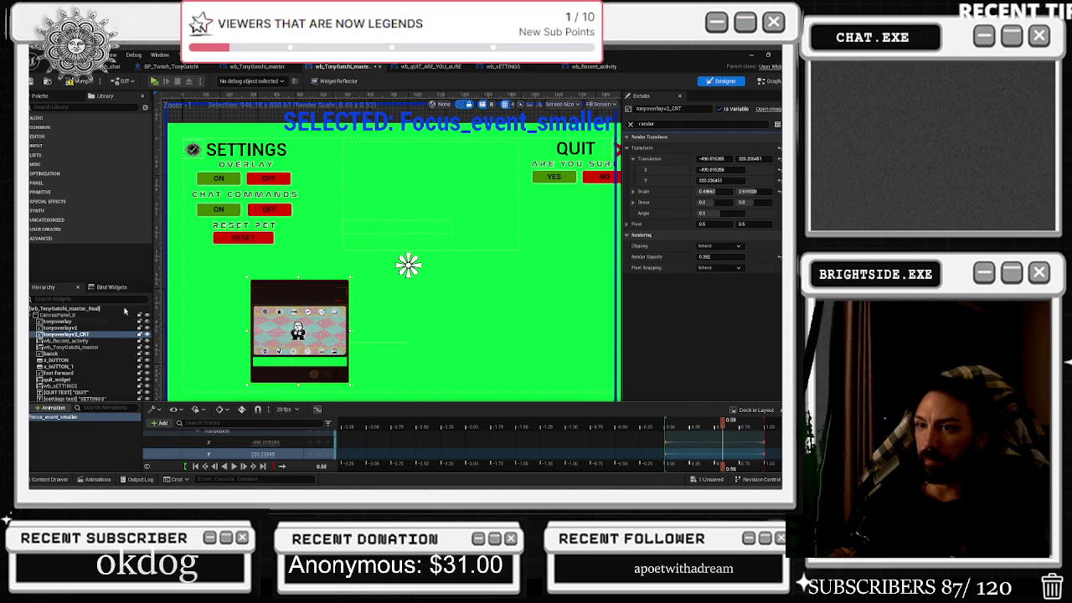
click(58, 327)
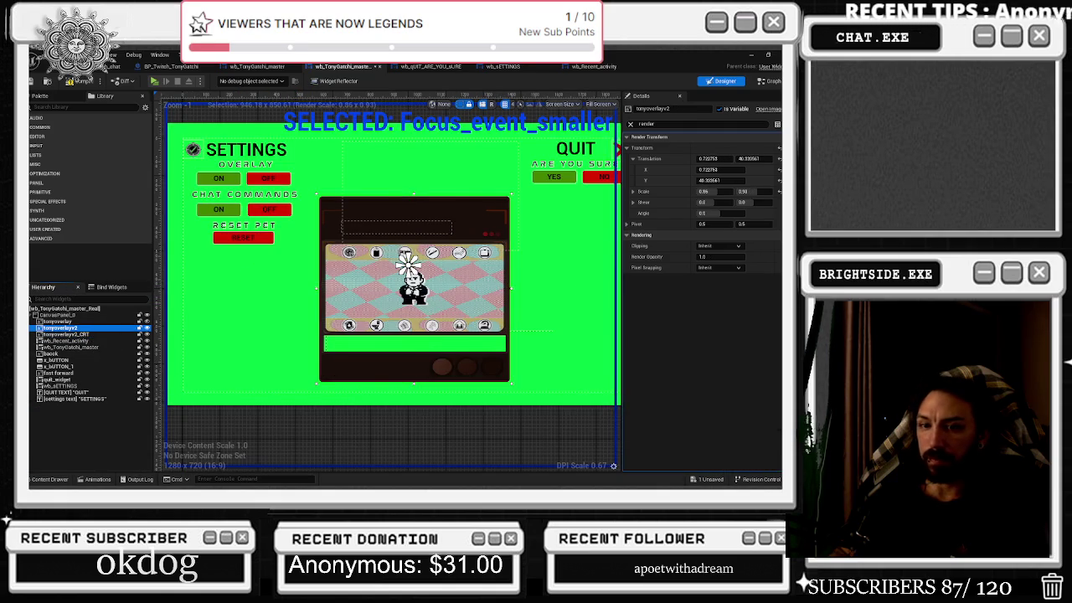
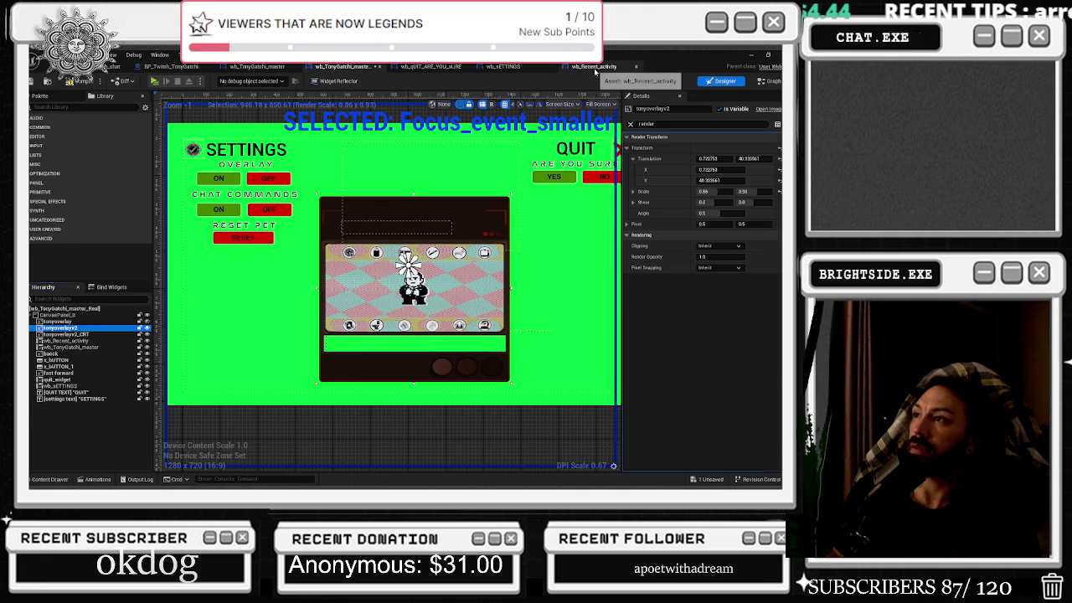
- Select the second OFF button in wb_sETTINGS and jump to its On Pressed event
click(513, 66)
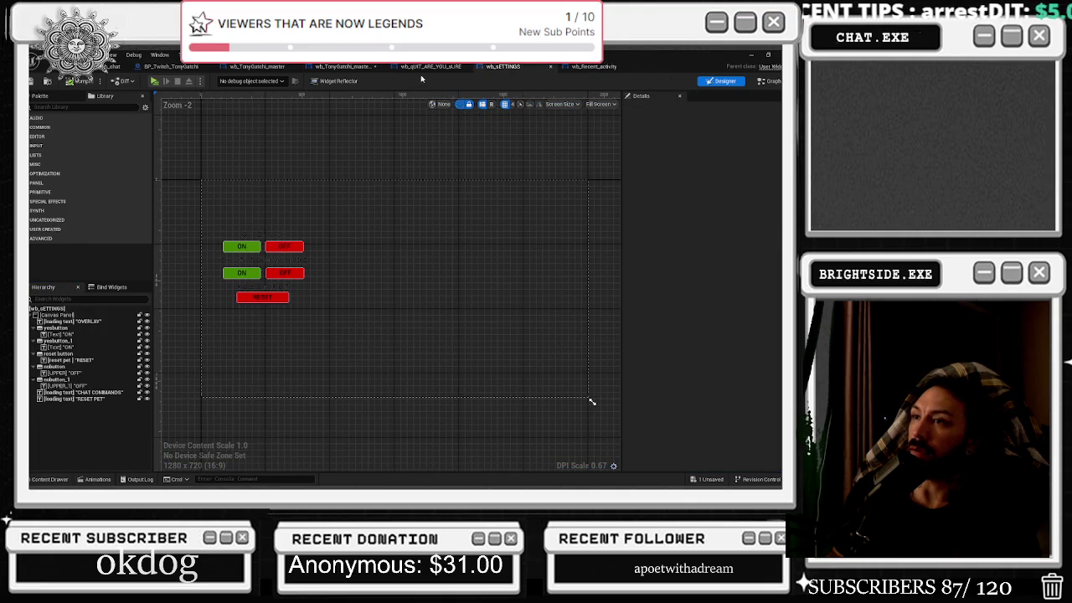
scroll(271, 278, up, 4)
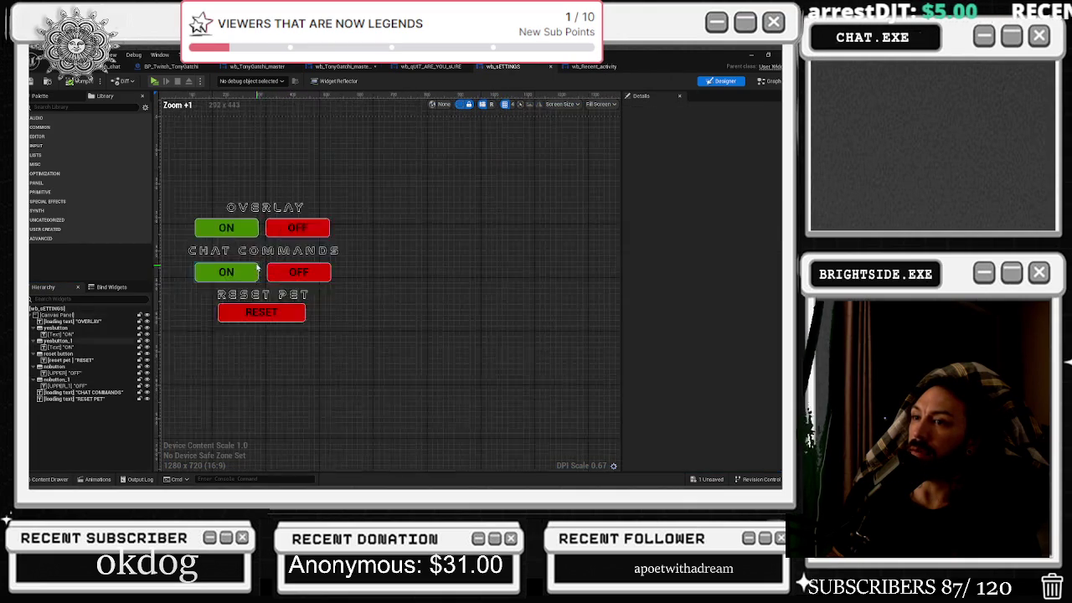
click(285, 221)
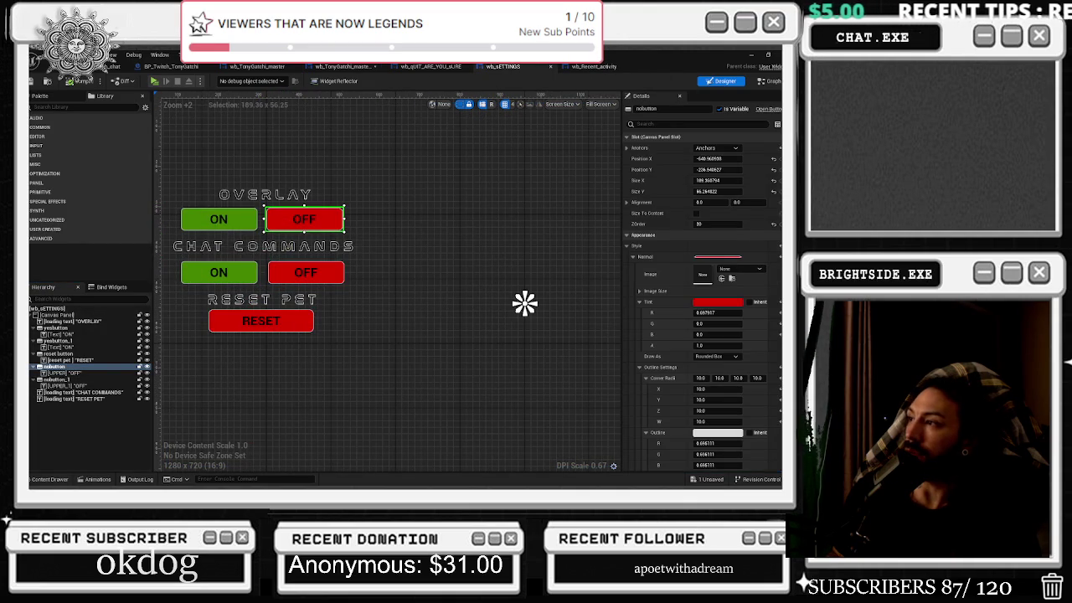
scroll(712, 335, down, 10)
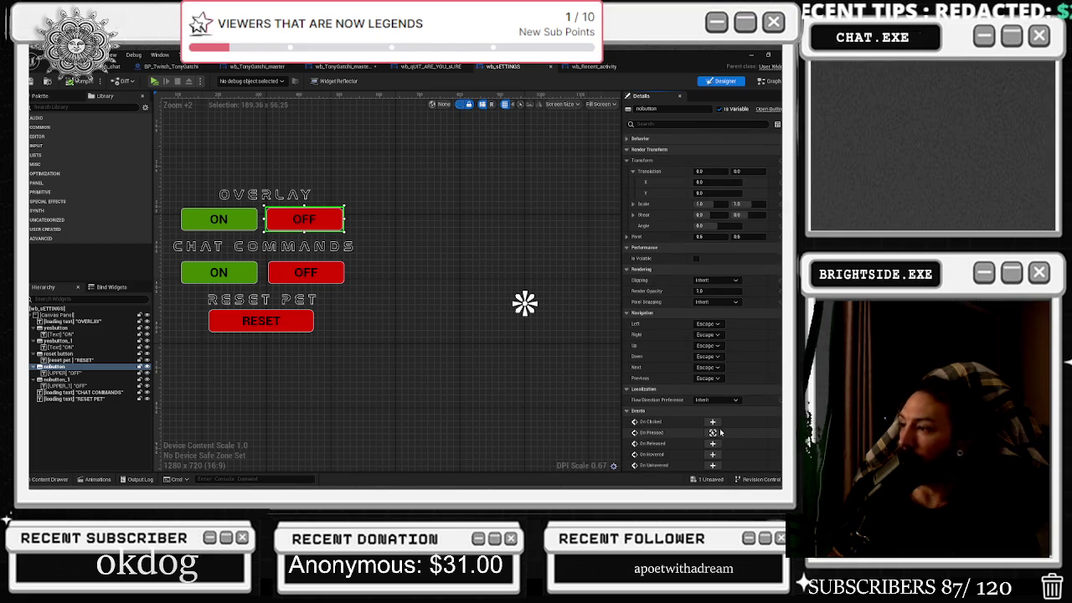
click(712, 432)
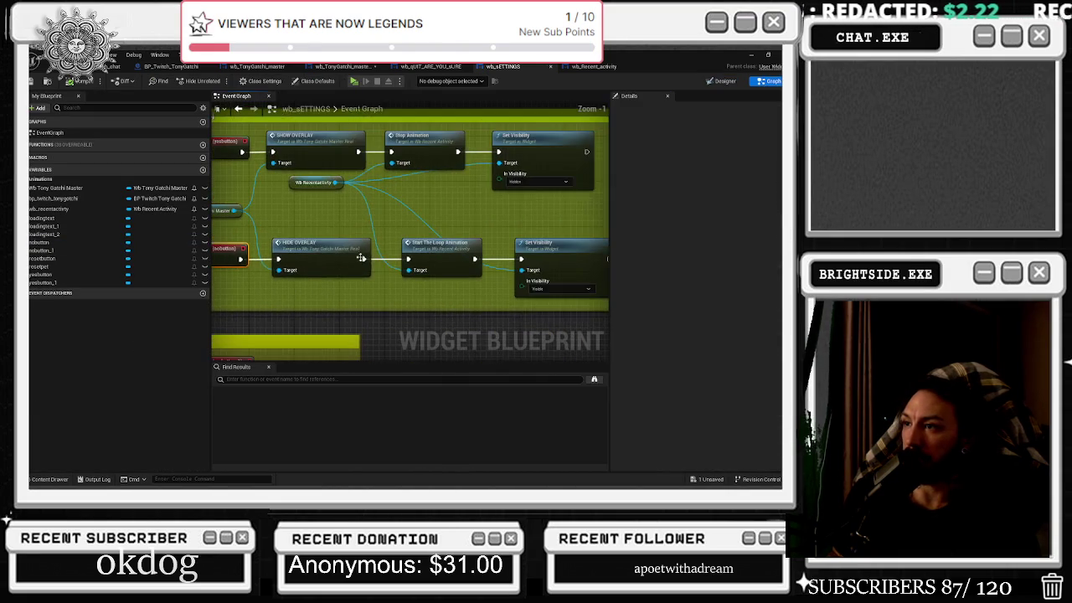
- Open the HIDE OVERLAY event in the master widget from its call node
drag(523, 238, 528, 240)
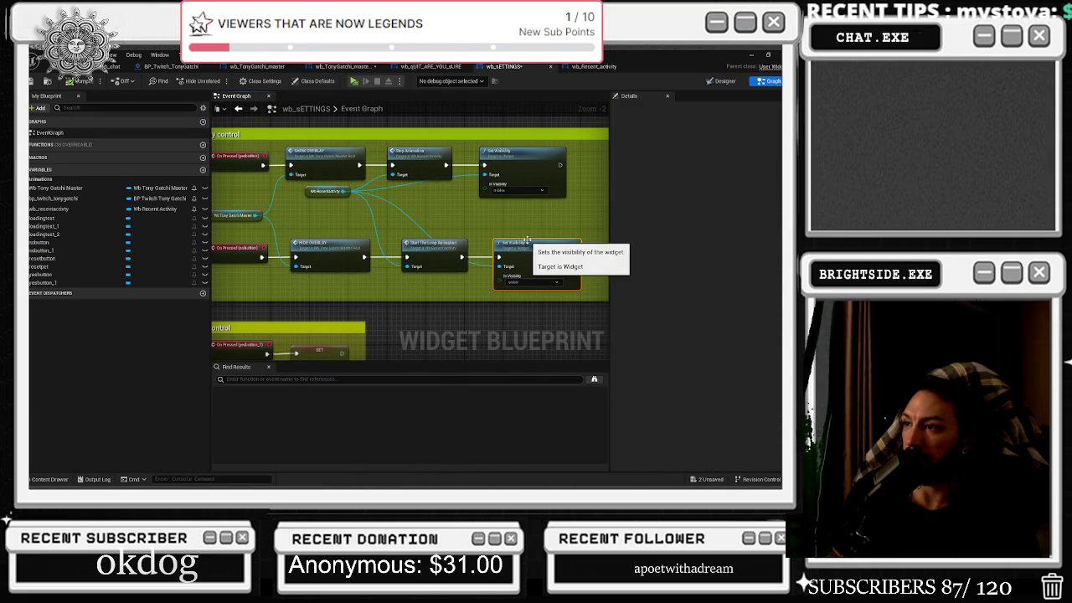
scroll(313, 235, up, 1)
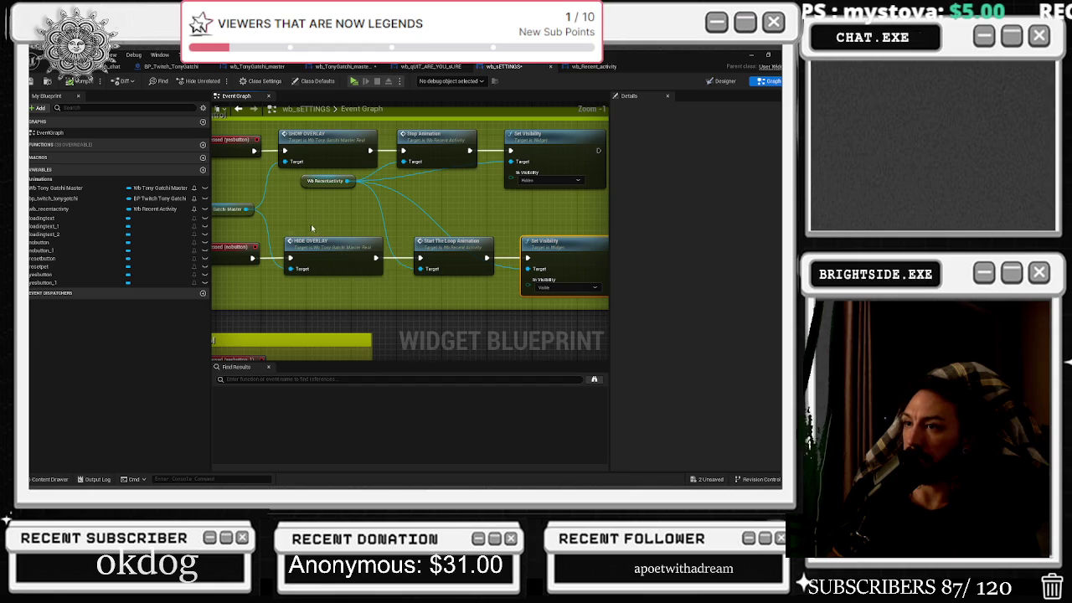
double_click(305, 243)
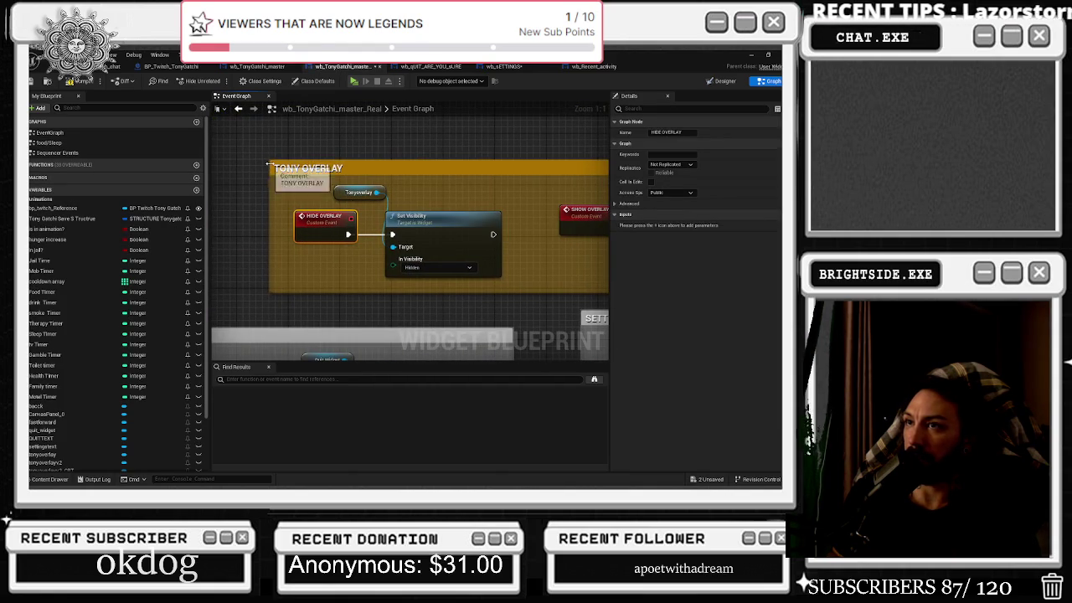
- Widen the TONY OVERLAY comment box and shift the HIDE OVERLAY nodes left
drag(270, 172, 181, 164)
drag(283, 181, 504, 279)
drag(463, 213, 365, 213)
scroll(430, 225, down, 2)
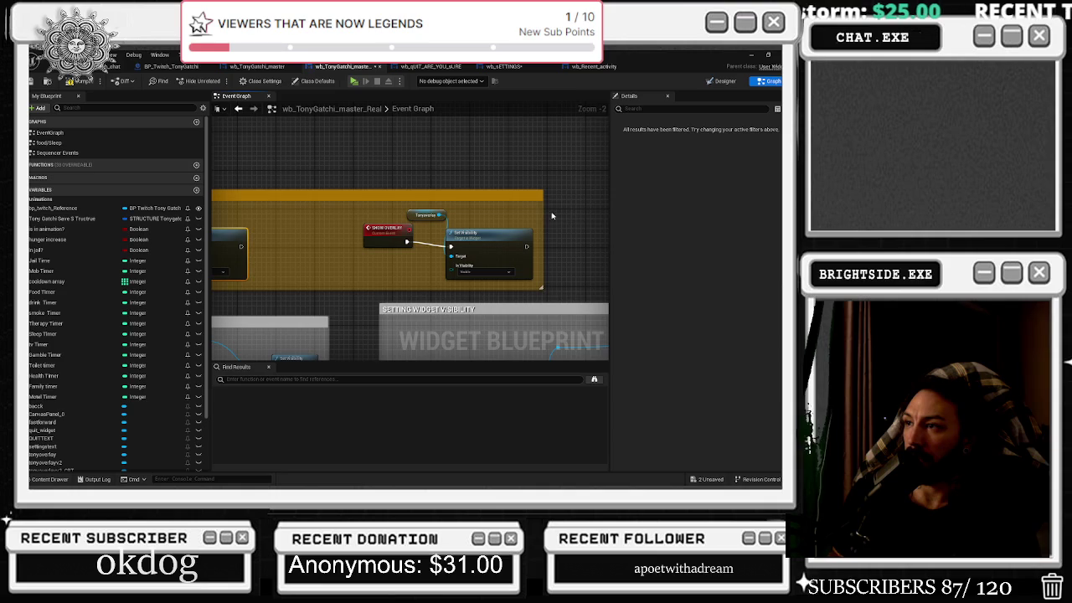
drag(544, 210, 672, 224)
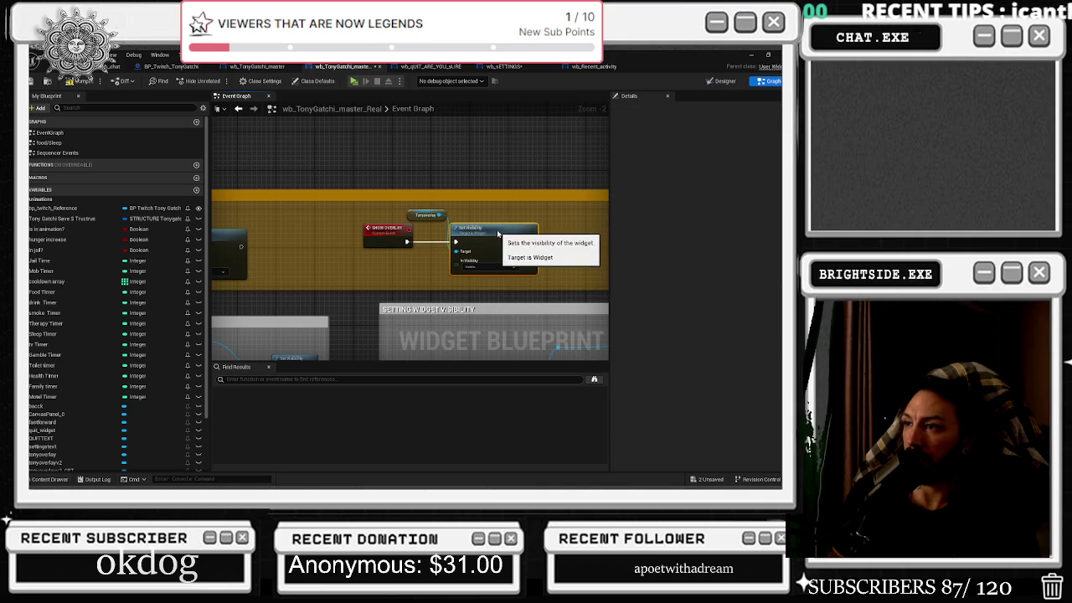
drag(284, 232, 401, 239)
- Paste a second Set Visibility node chained after the first, fed by the Tonyoverlay getter
key(ctrl+v)
drag(358, 252, 381, 255)
mouse_move(263, 217)
mouse_down()
mouse_move(313, 264)
mouse_move(248, 226)
mouse_up()
drag(315, 273, 289, 248)
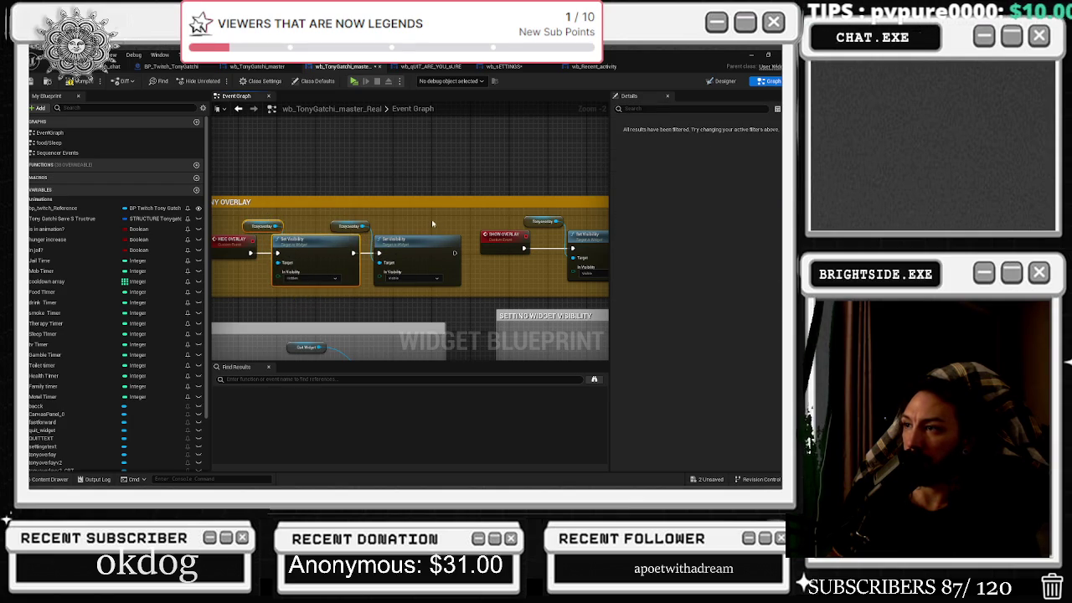
- Paste another pair of visibility nodes and add a tonyoverlayv2_CRT getter to the graph
drag(528, 241, 349, 226)
key(ctrl+v)
drag(466, 232, 511, 237)
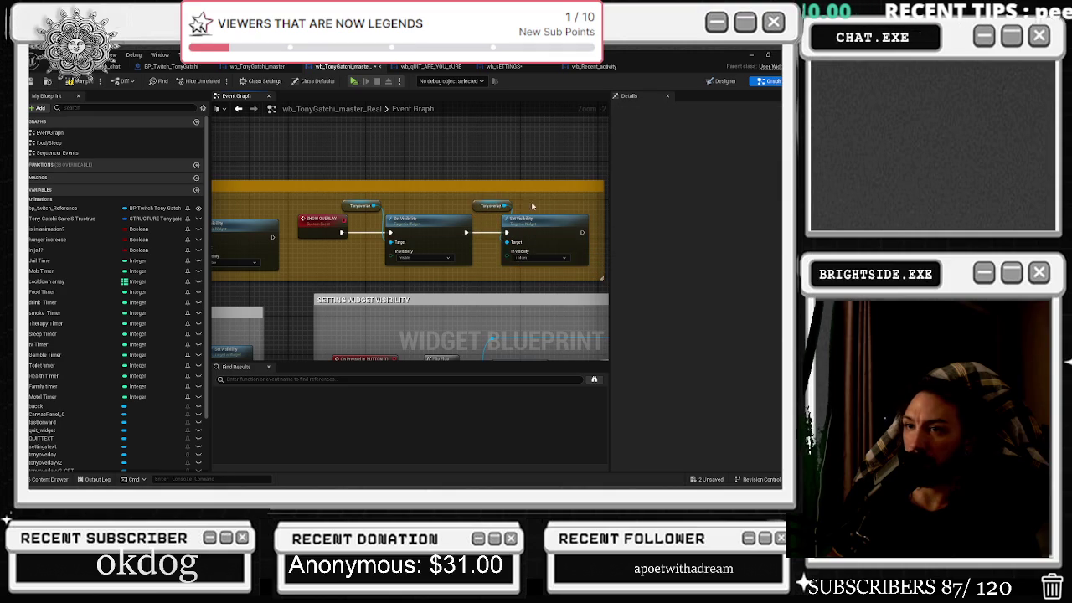
scroll(121, 352, down, 2)
mouse_move(59, 414)
mouse_down()
mouse_move(486, 194)
mouse_move(470, 161)
mouse_up()
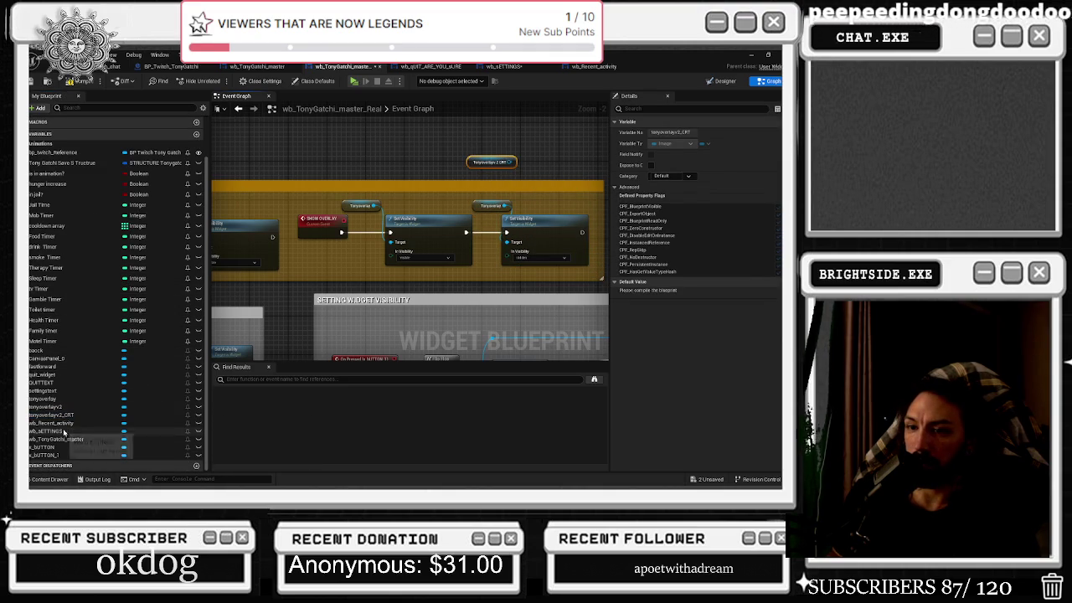
mouse_move(46, 406)
mouse_down()
mouse_move(329, 277)
mouse_move(465, 139)
mouse_up()
- Wire Tonyoverlays 2 and the CRT getter into the second Target, delete the old getter, and save
scroll(452, 251, up, 2)
mouse_move(441, 269)
mouse_down()
mouse_move(455, 162)
mouse_move(444, 162)
mouse_move(459, 172)
mouse_move(460, 269)
mouse_move(441, 269)
mouse_up()
drag(463, 141, 536, 146)
drag(479, 170, 603, 163)
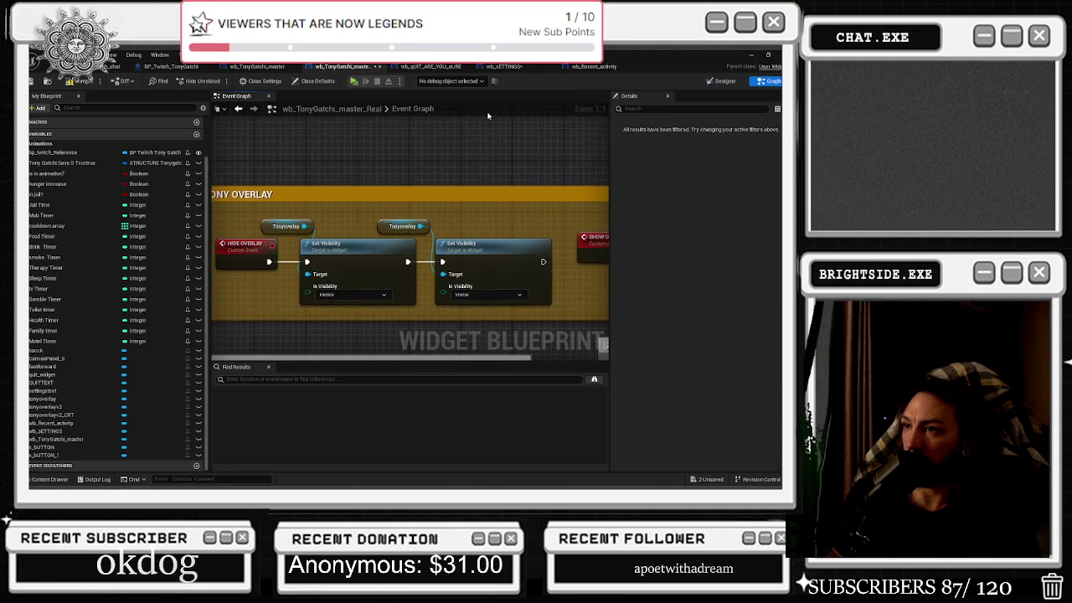
mouse_move(442, 273)
mouse_down()
mouse_move(446, 148)
mouse_move(444, 274)
mouse_up()
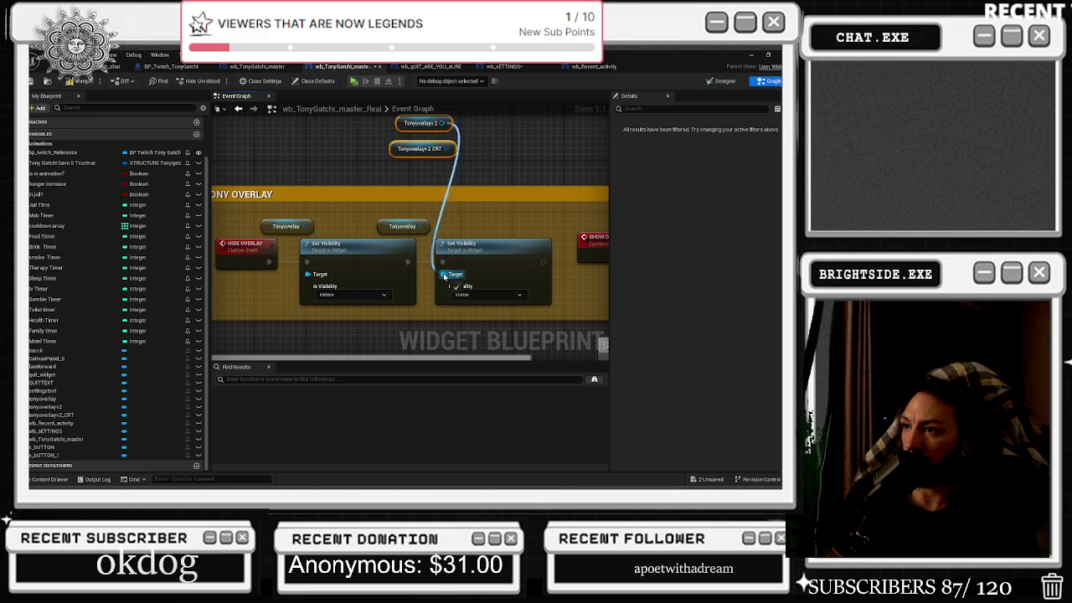
click(390, 226)
key(Delete)
click(72, 82)
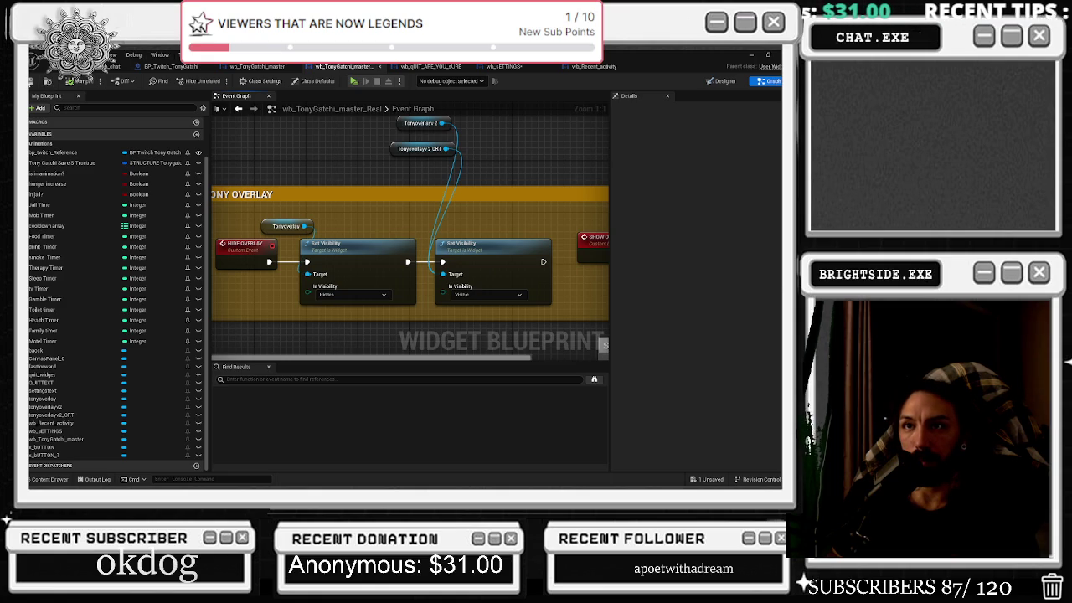
click(116, 66)
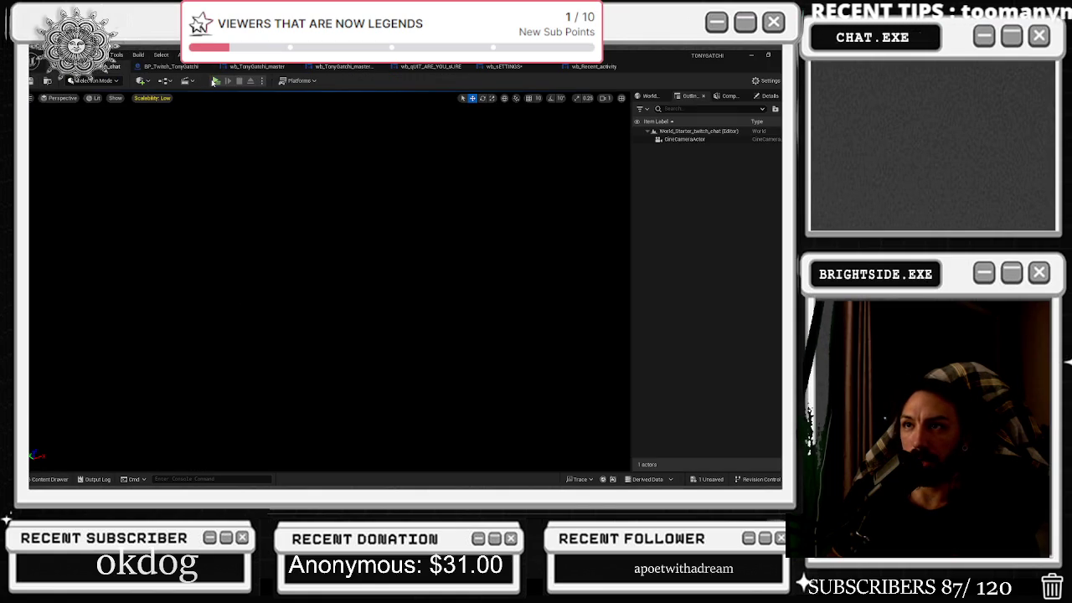
- Show the Tony overlay image in the wb_TonyGatchi_master_Real Designer
click(160, 55)
click(167, 66)
click(172, 66)
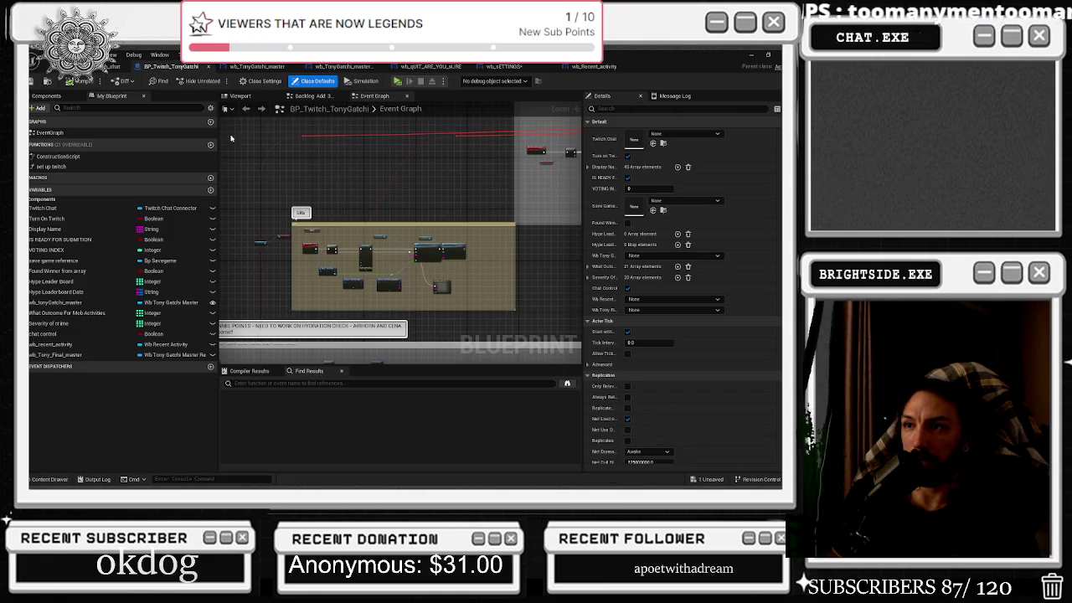
click(256, 67)
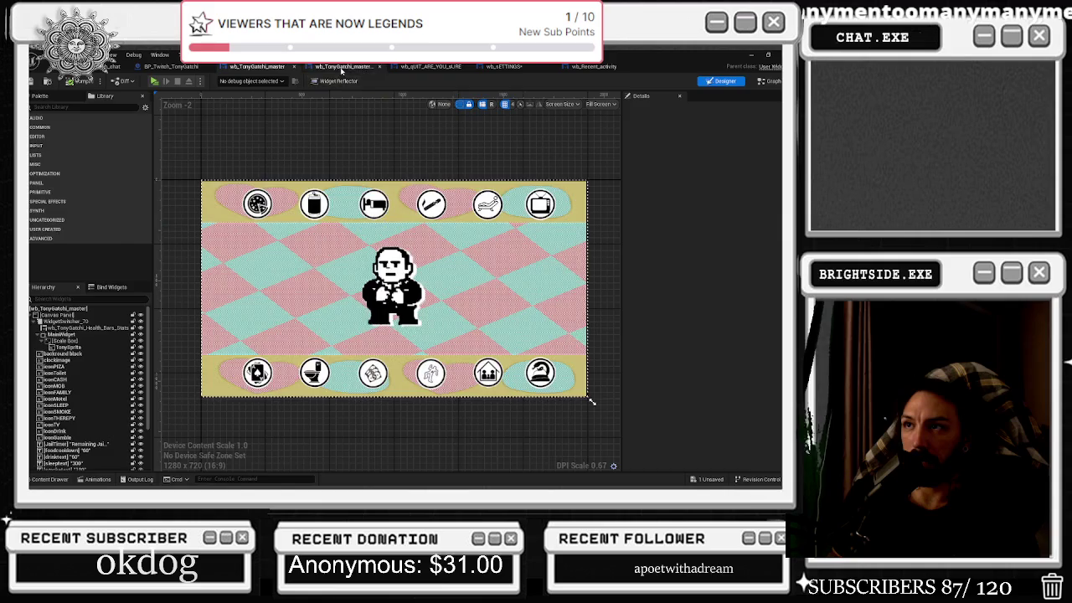
click(341, 67)
click(720, 81)
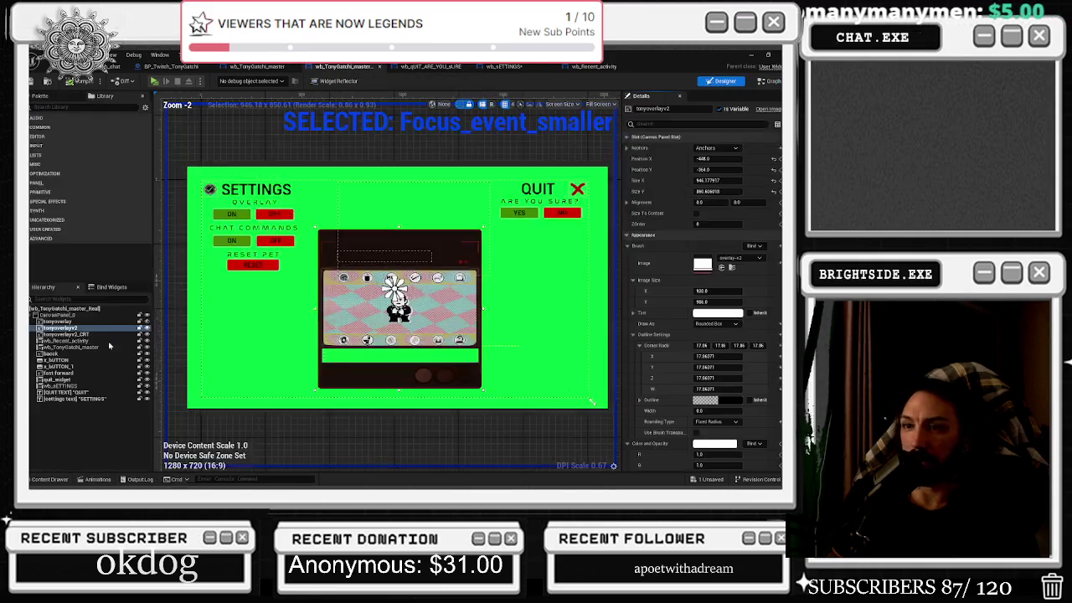
click(147, 323)
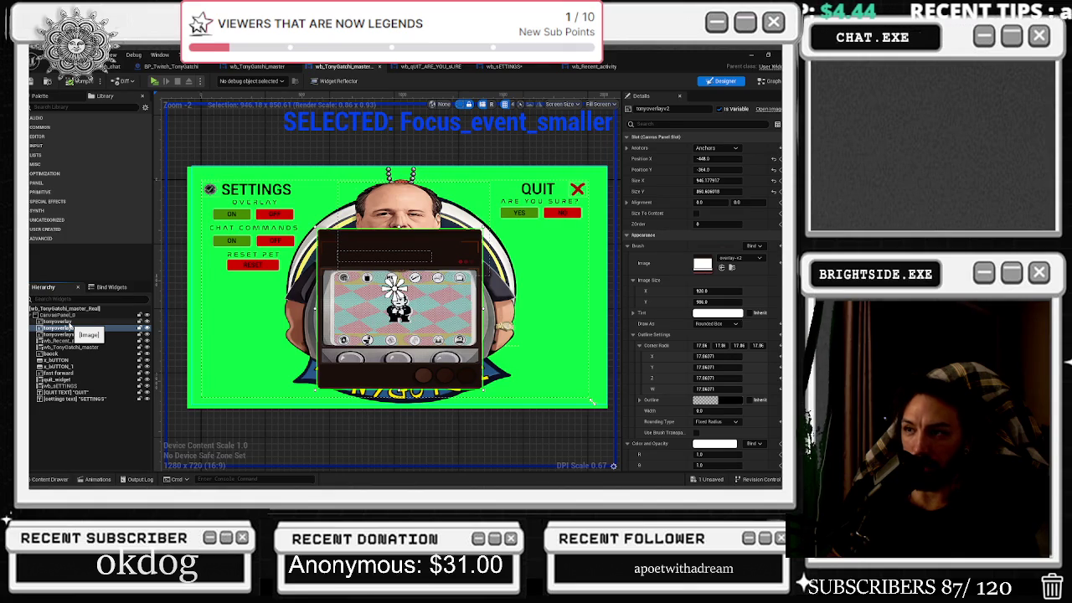
- Set the device image's corner radii to about 25 and pick a green outline colour
click(701, 345)
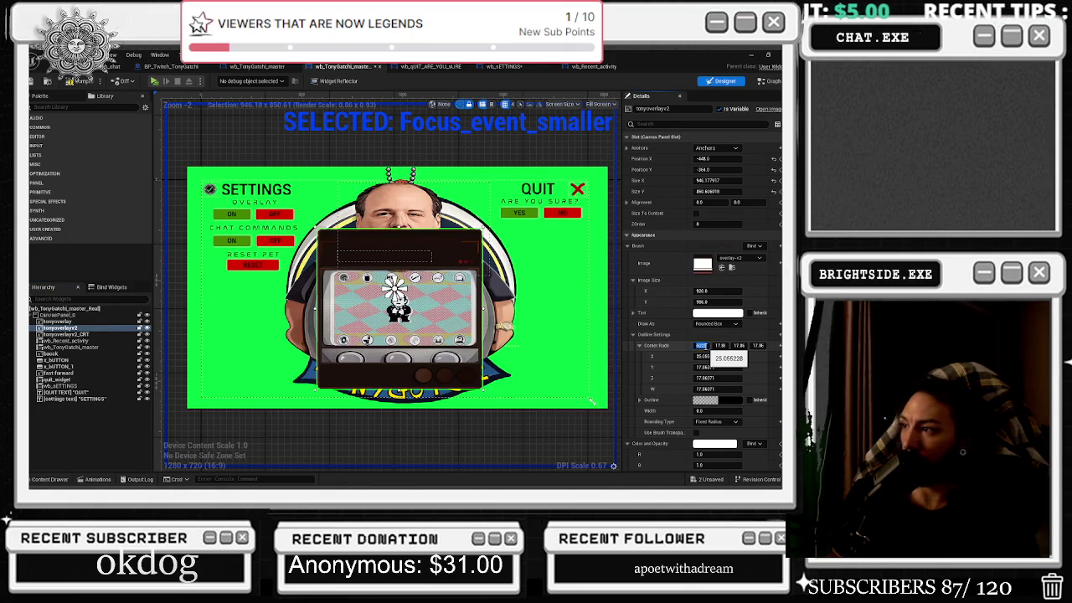
click(722, 345)
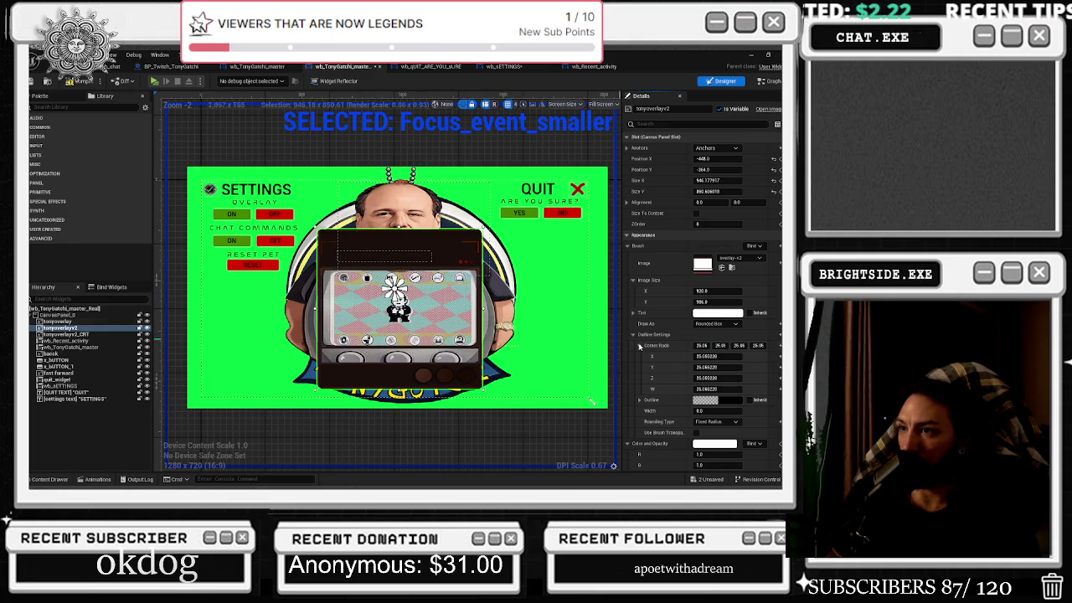
click(705, 399)
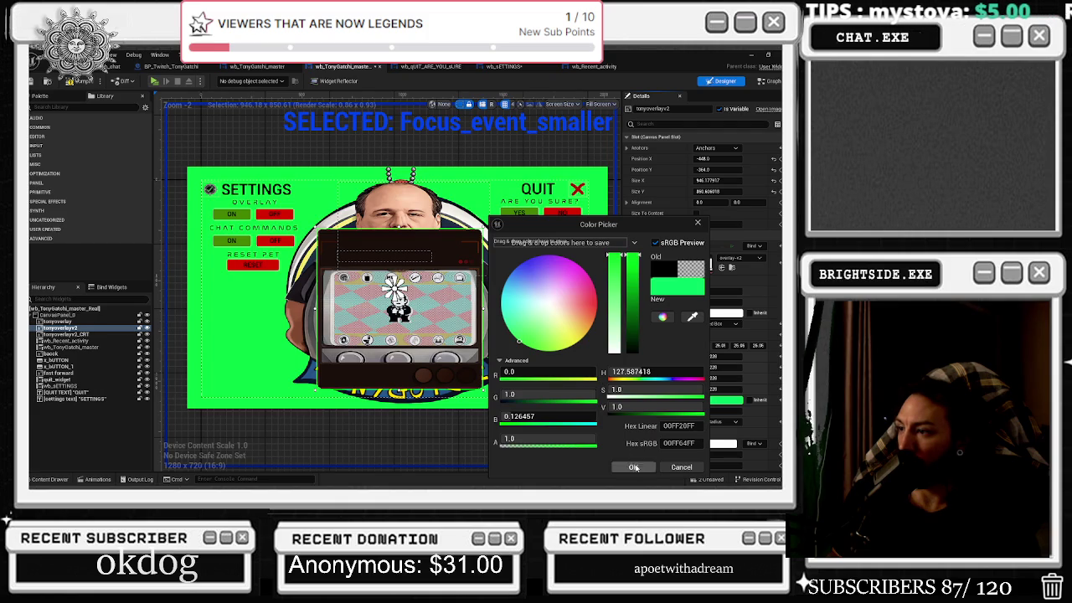
- Apply a thinner, partly transparent green outline and slightly raise the fast forward image's opacity
click(634, 467)
drag(705, 410, 674, 411)
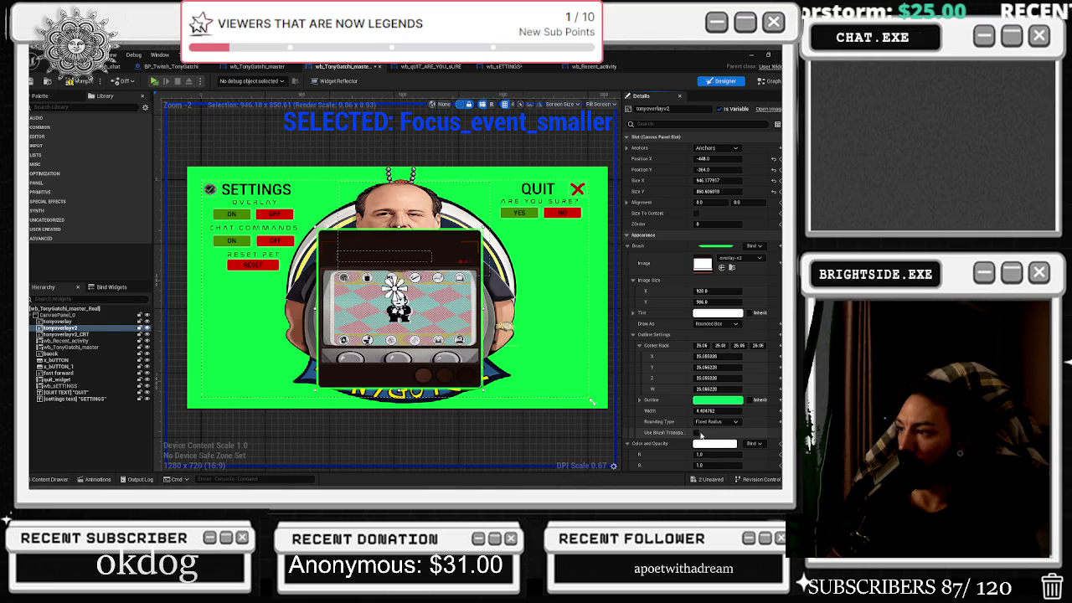
click(640, 400)
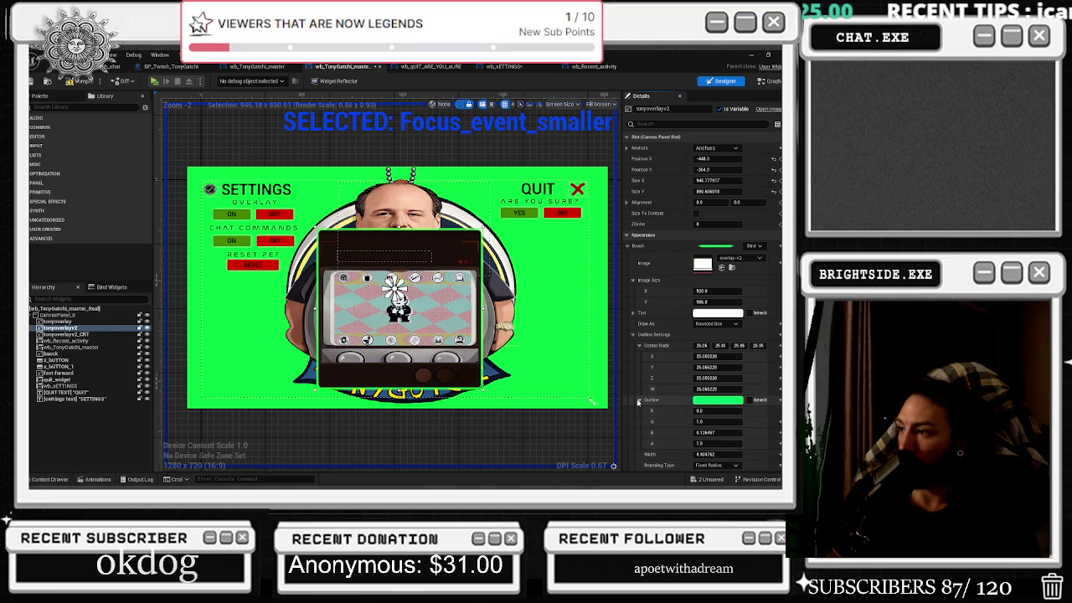
drag(707, 443, 699, 443)
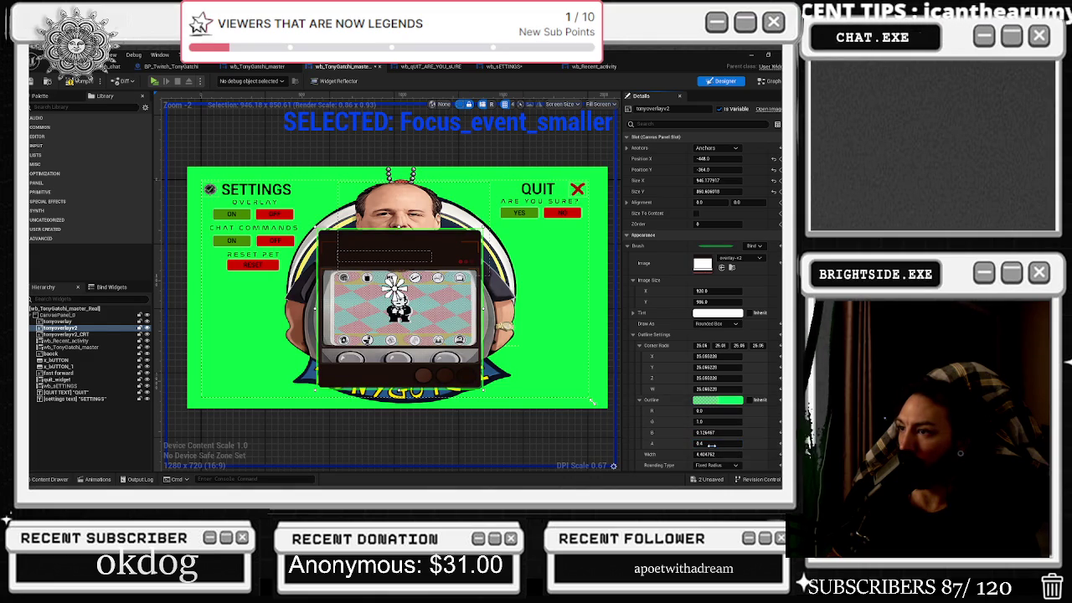
click(717, 400)
click(598, 302)
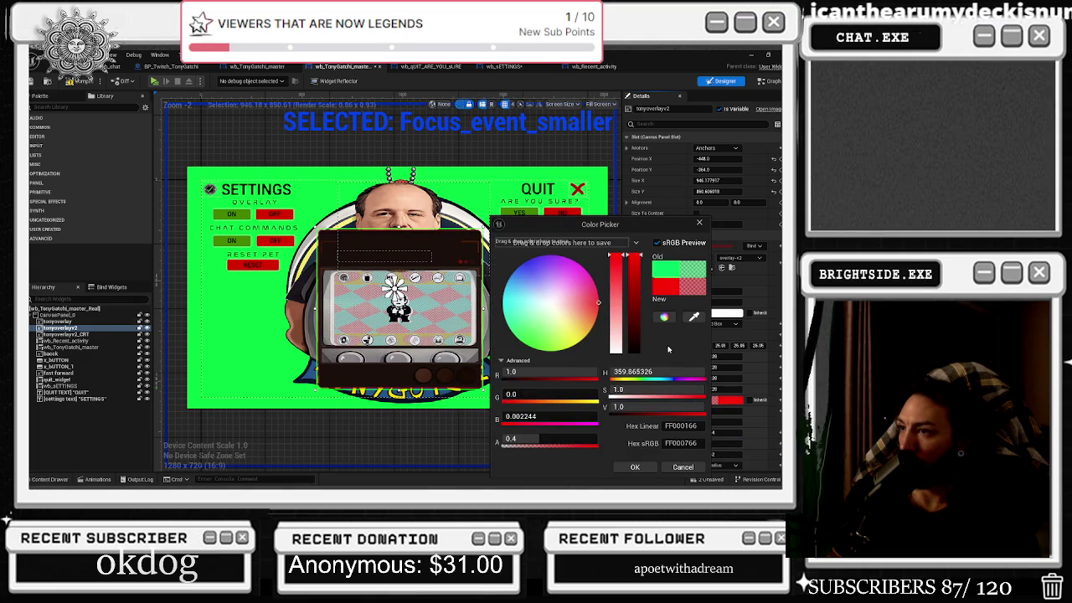
click(670, 468)
click(589, 400)
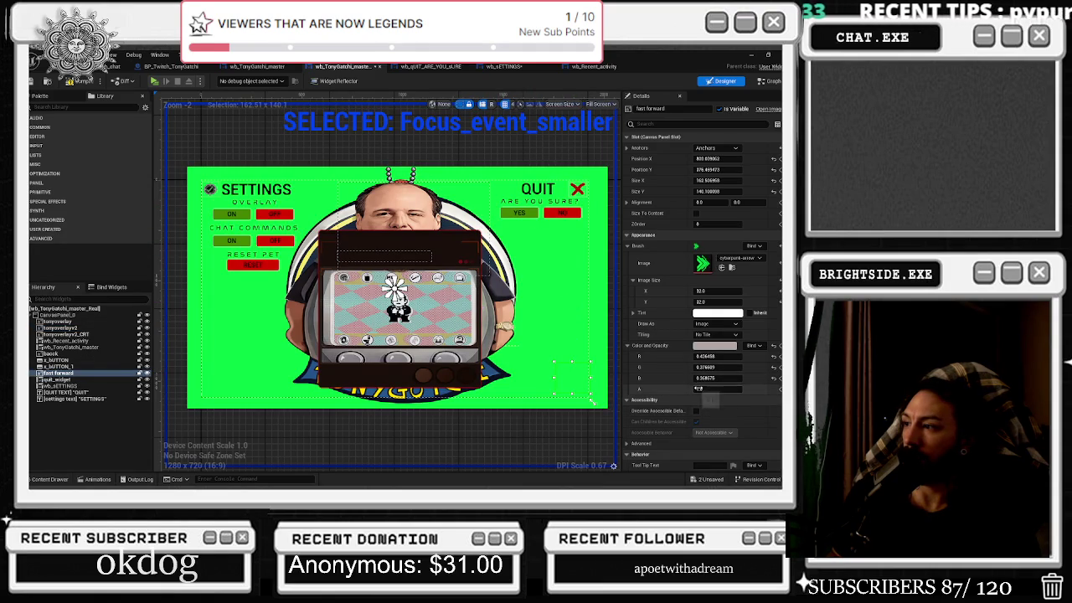
drag(718, 388, 720, 389)
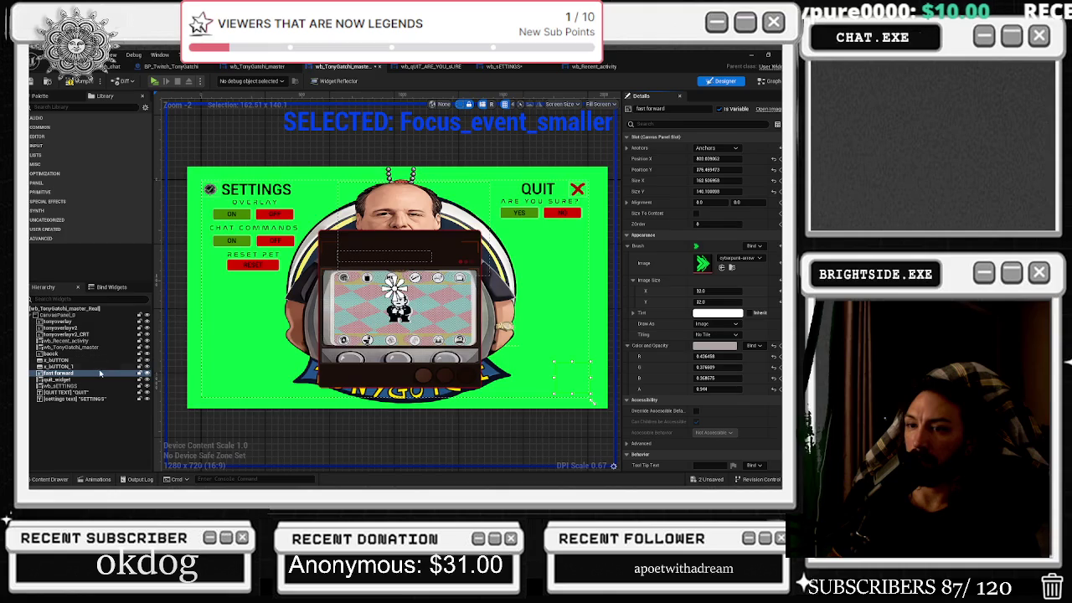
- Set tonyoverlay2 and tonyoverlay2_CRT Visibility to Hidden and save the widget
click(83, 333)
ctrl+click(83, 328)
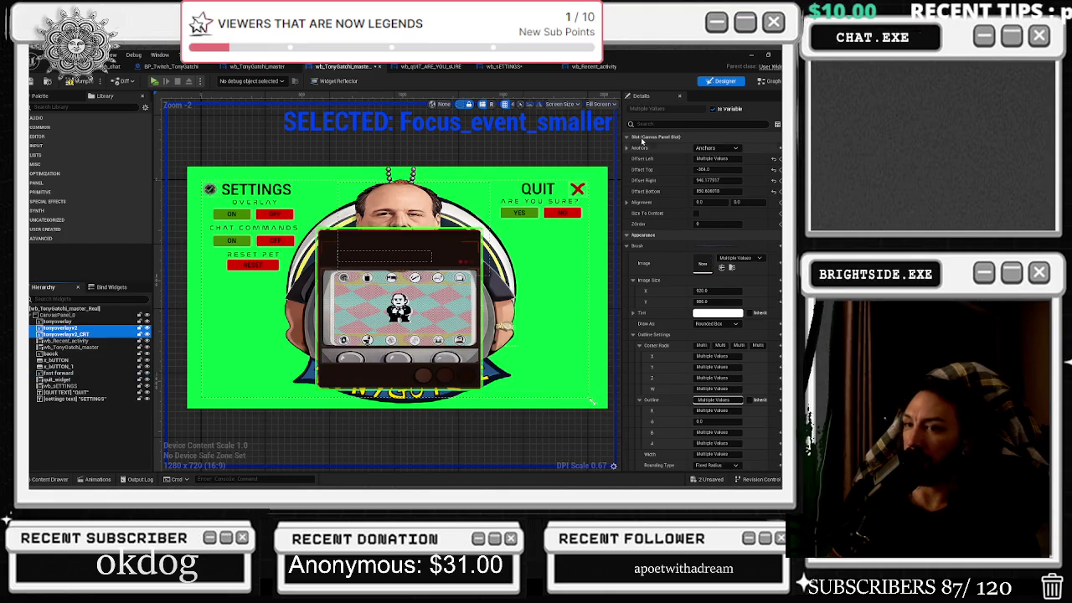
click(656, 123)
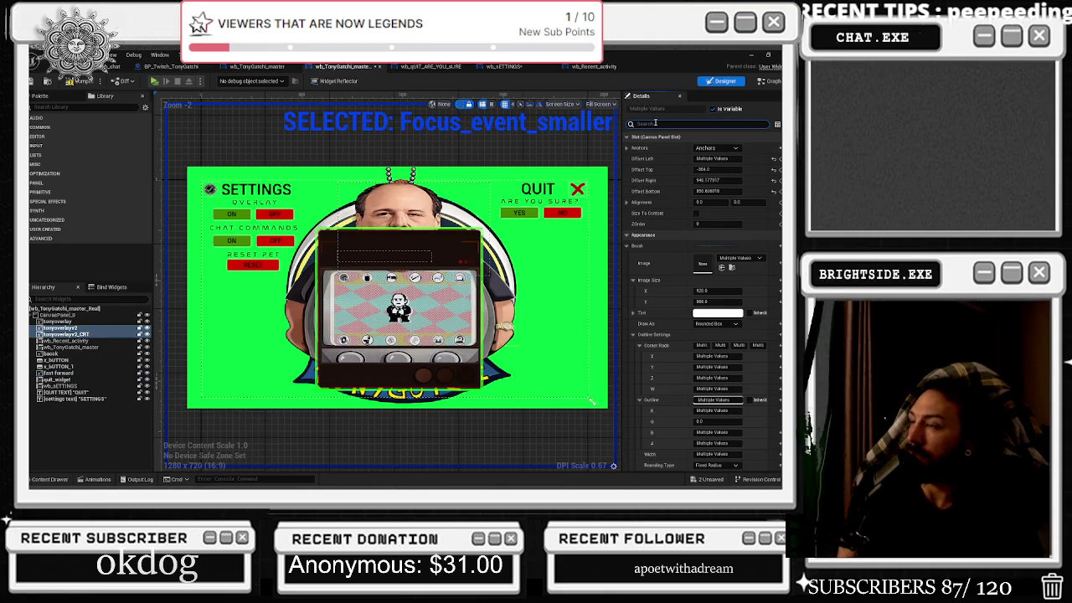
text(hid)
text(visi)
click(719, 147)
click(707, 174)
key(ctrl+s)
click(113, 66)
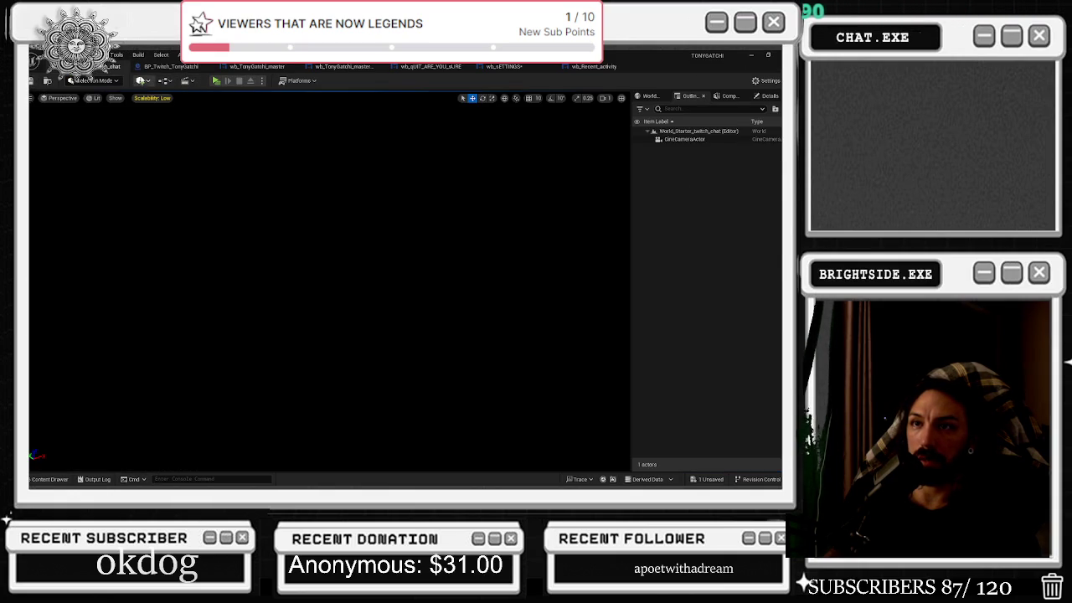
- Save the unsaved wb_sETTINGS asset and launch Play in New Window
click(710, 479)
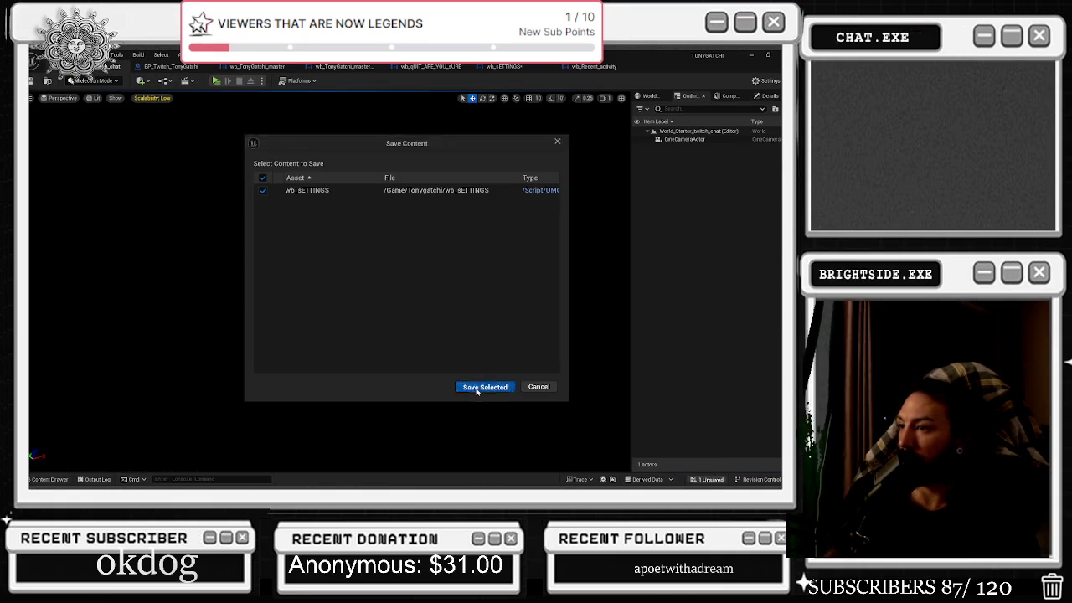
click(490, 388)
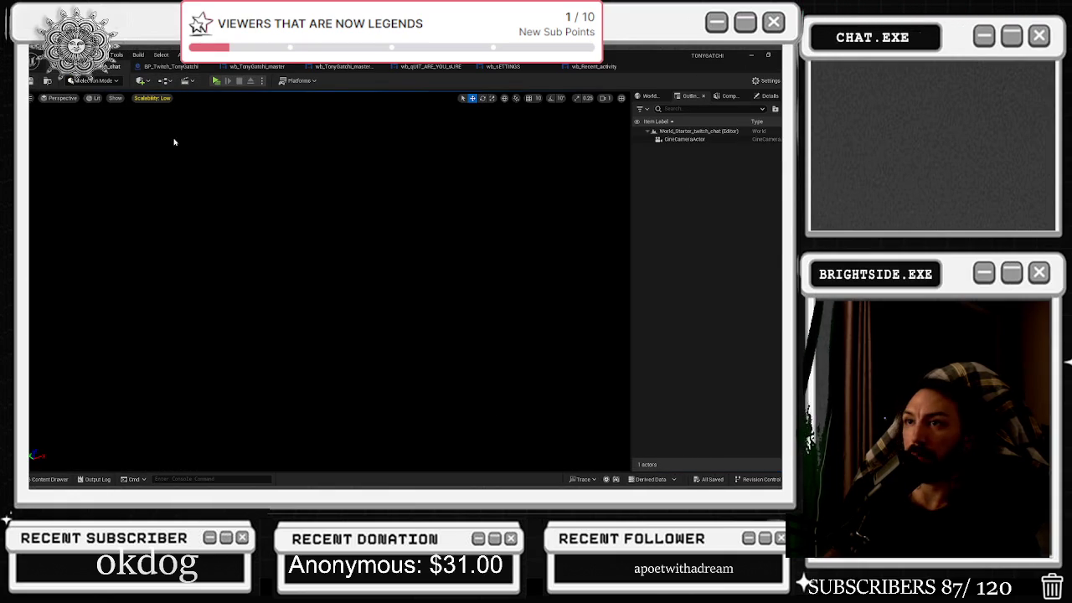
click(227, 80)
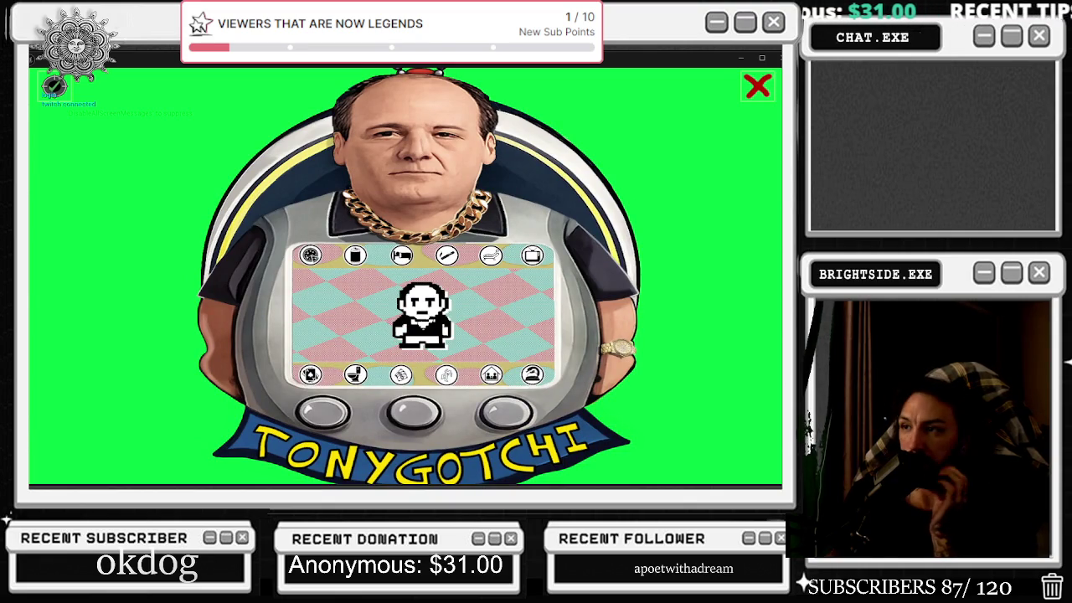
- Toggle the Overlay setting on and off in the preview, leaving it off
click(53, 86)
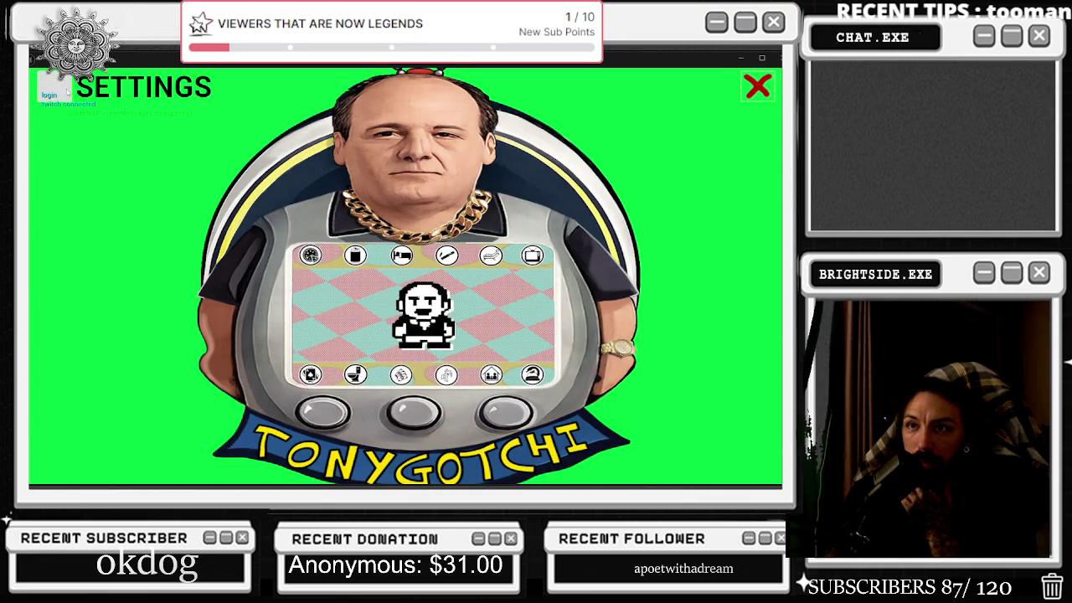
click(177, 134)
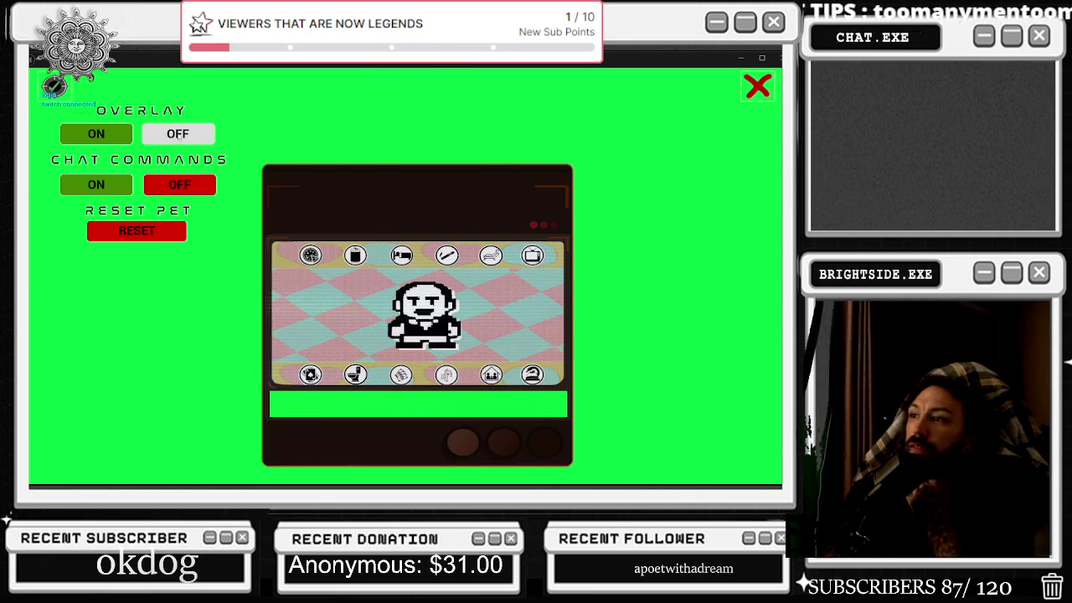
click(113, 138)
click(177, 134)
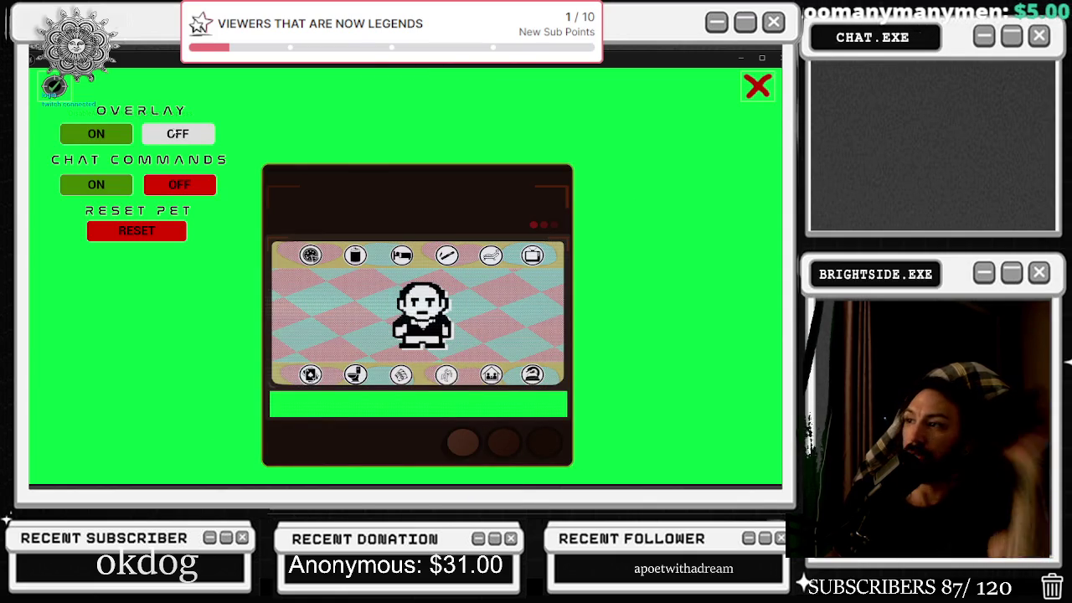
click(137, 230)
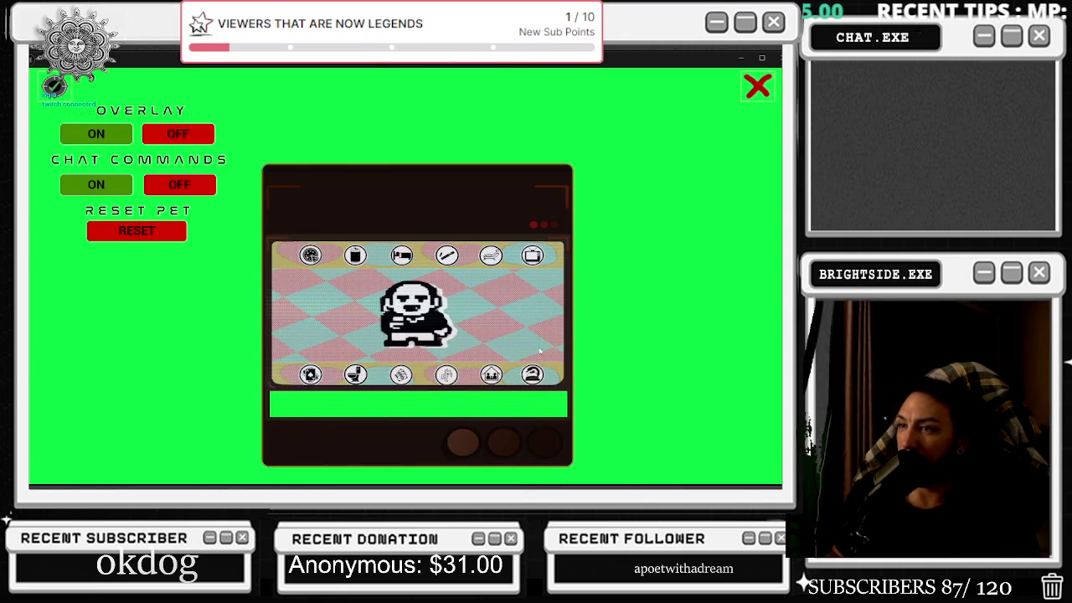
click(189, 139)
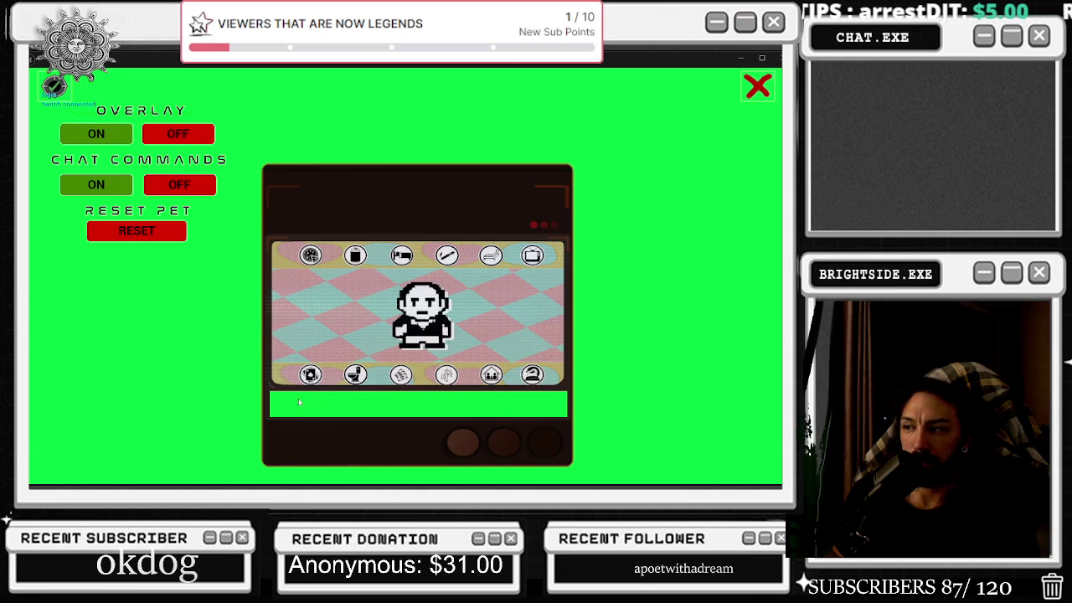
click(117, 133)
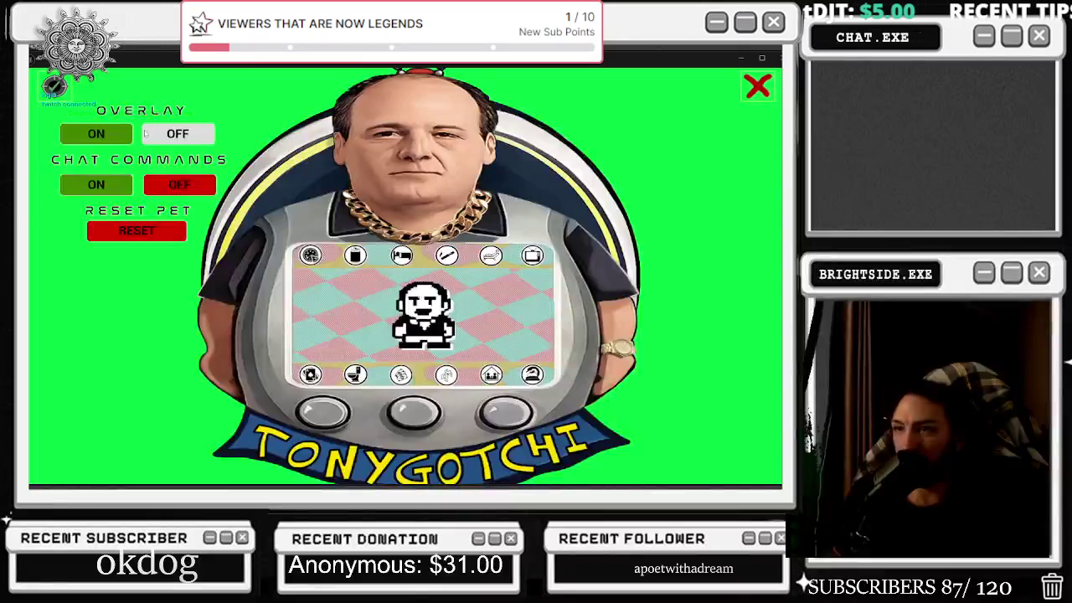
click(145, 134)
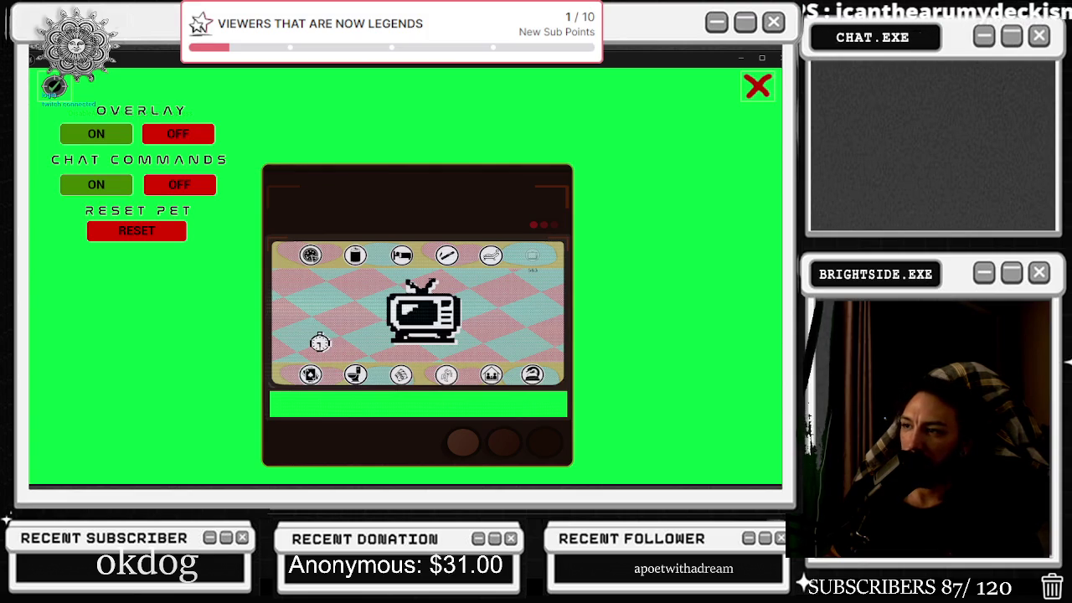
key(alt+Tab)
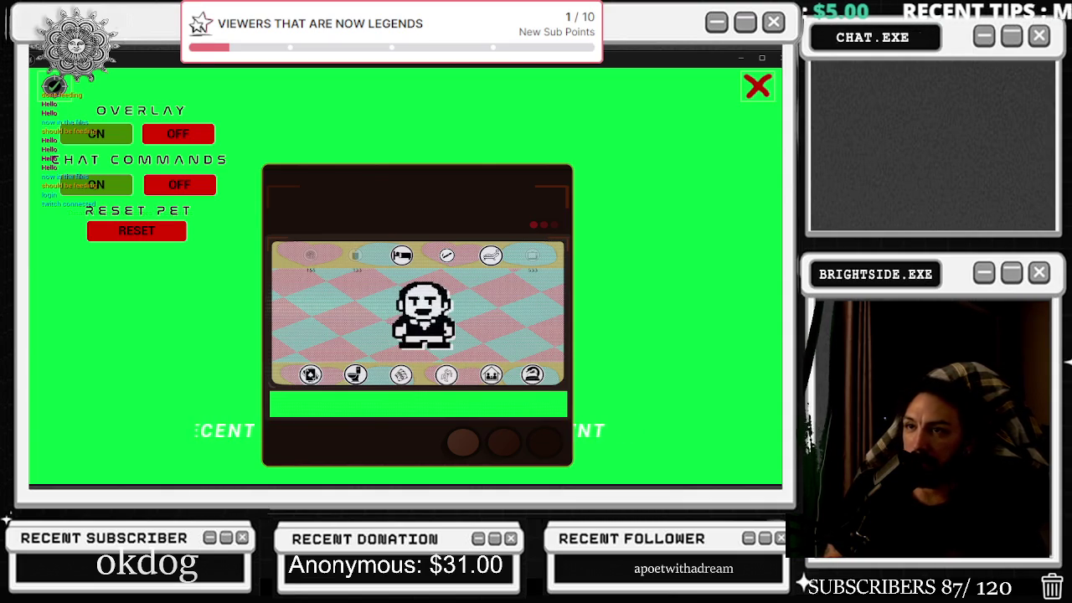
click(107, 139)
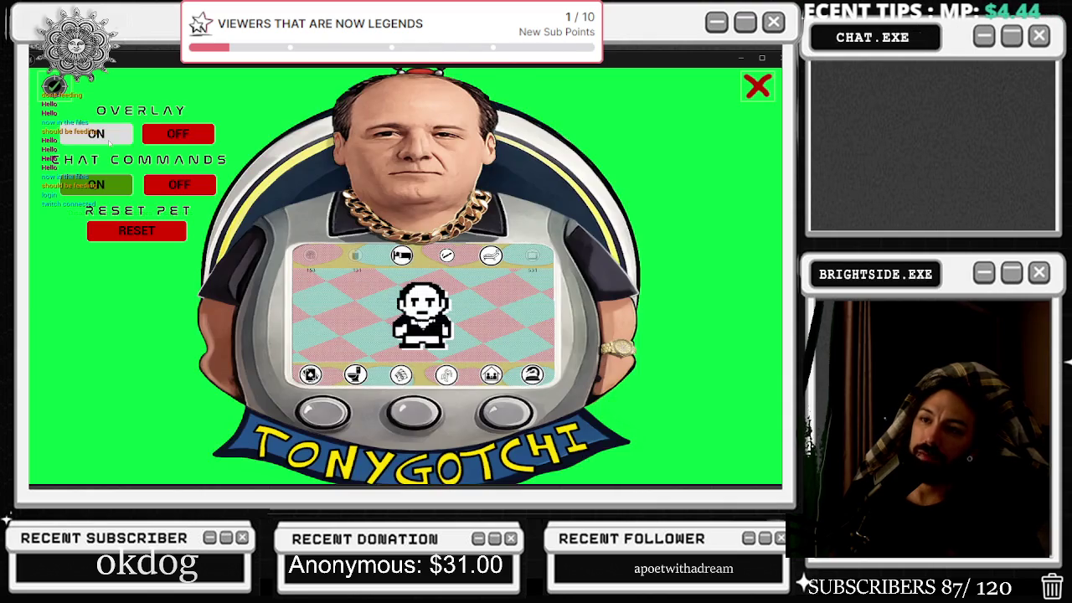
click(163, 138)
click(124, 136)
click(178, 134)
click(54, 86)
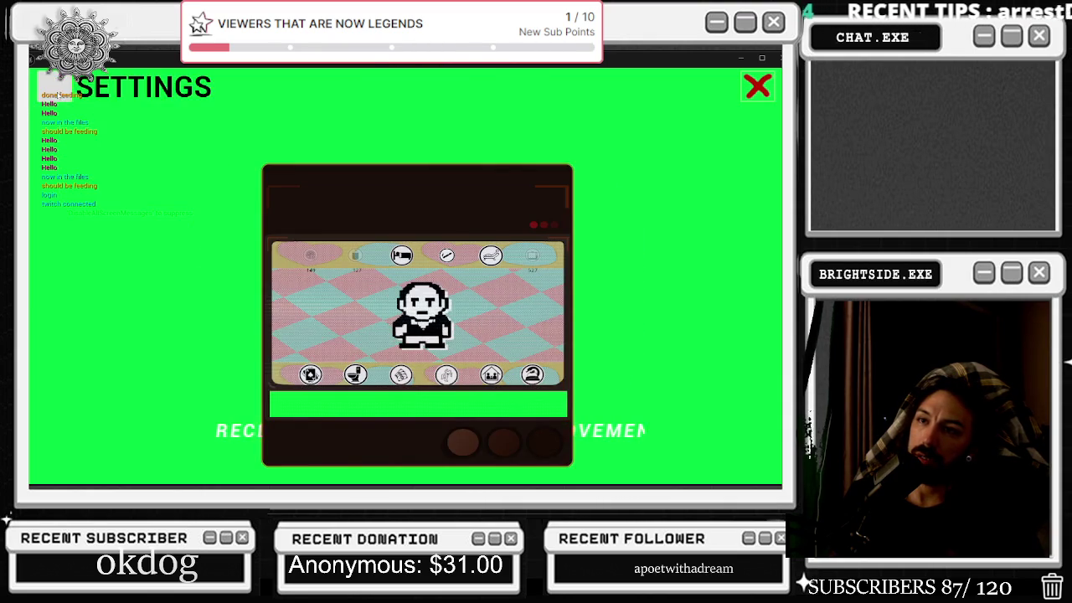
click(53, 86)
click(96, 133)
click(177, 134)
click(96, 134)
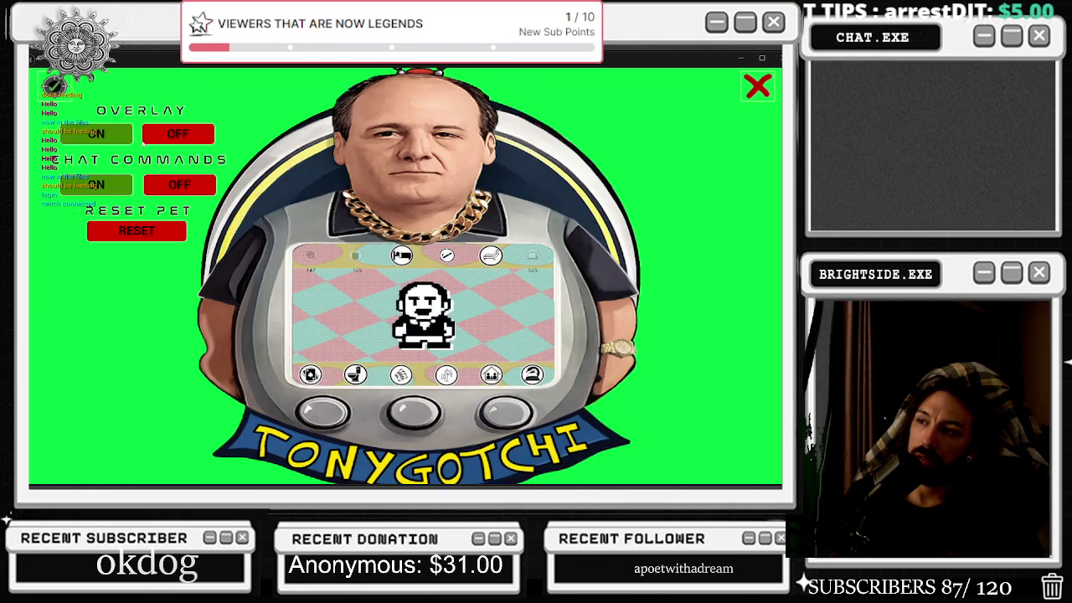
click(160, 141)
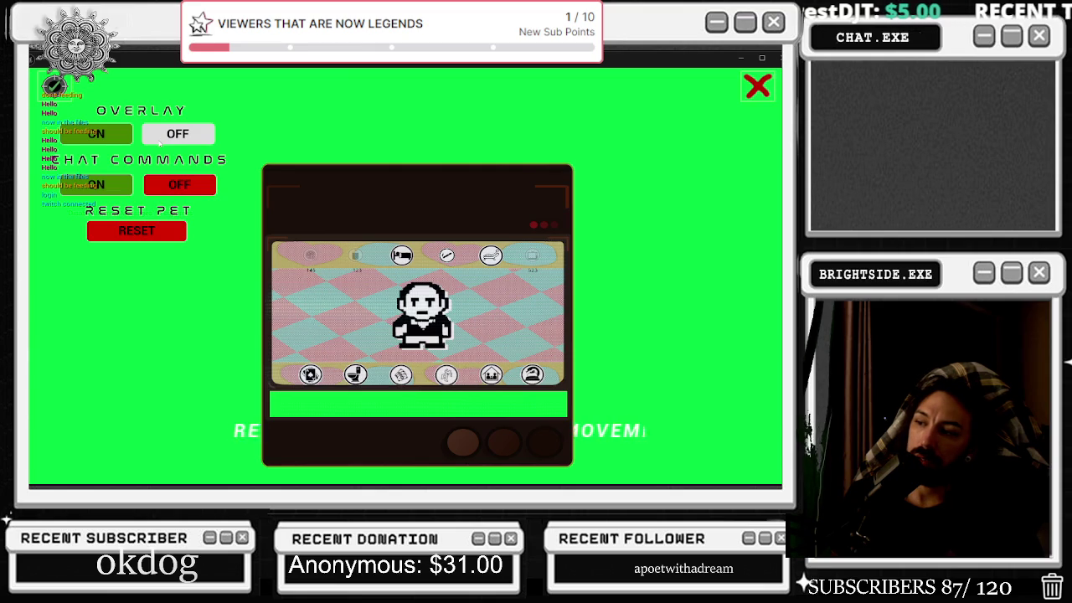
click(97, 133)
click(178, 134)
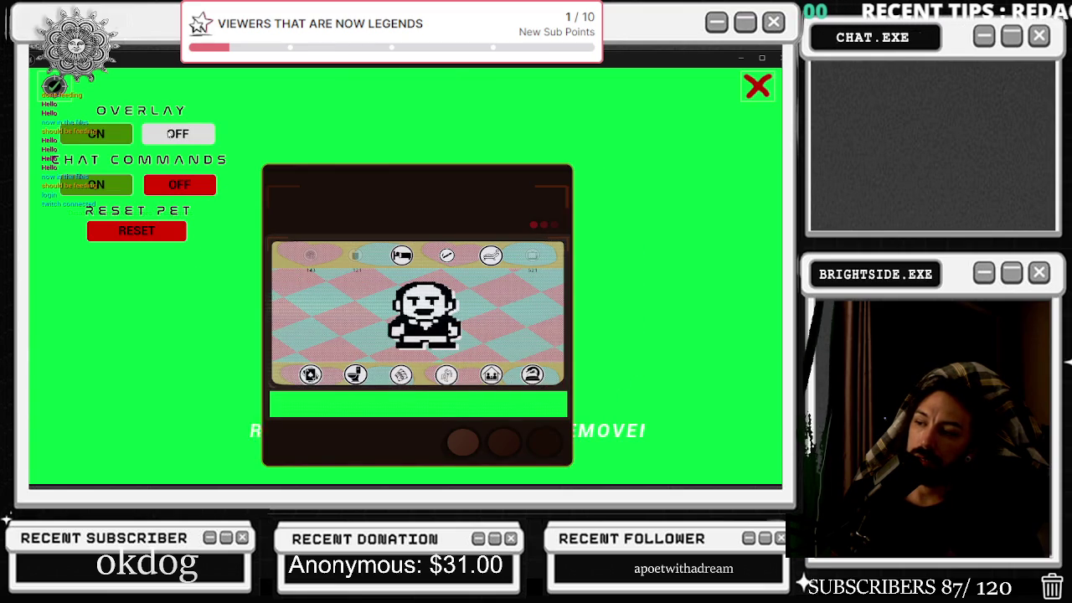
click(101, 135)
click(159, 139)
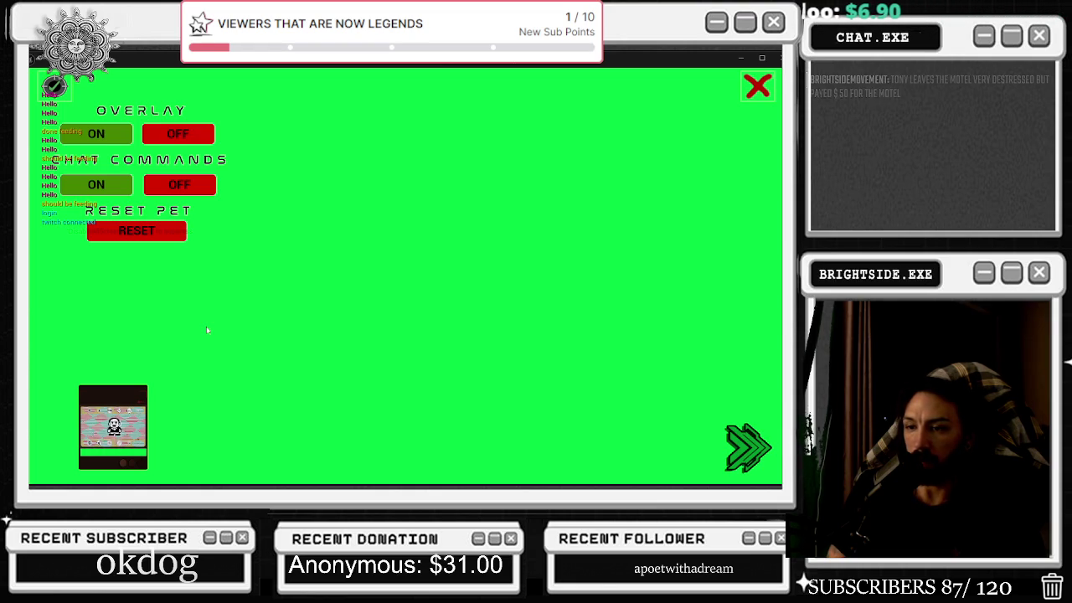
- Stop the standalone preview session with Esc
key(Escape)
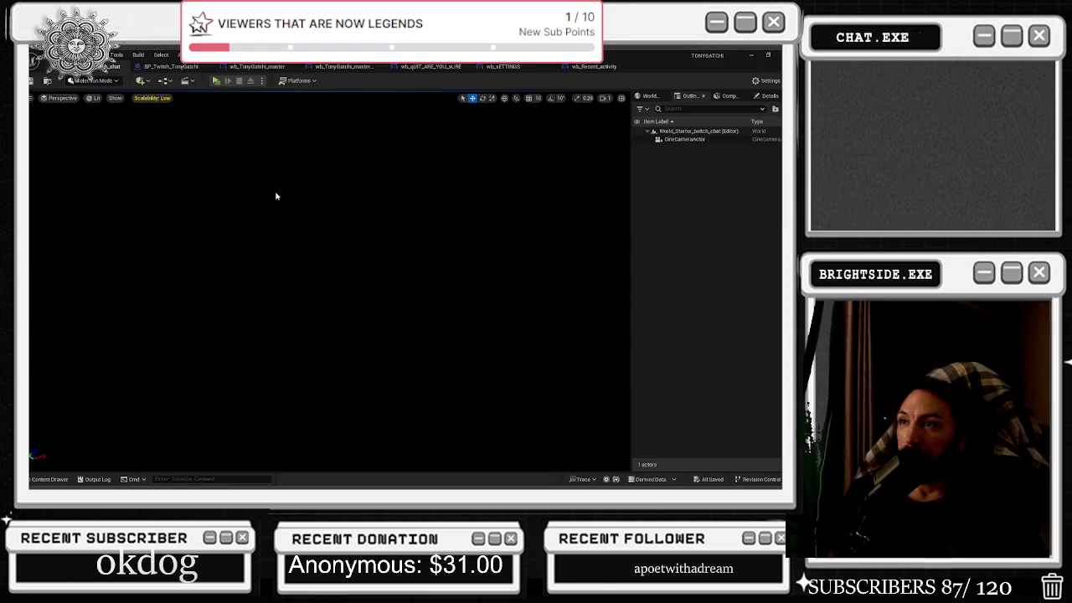
- Set wb_Recent_activity's ZOrder to 2 in the master overlay
click(343, 66)
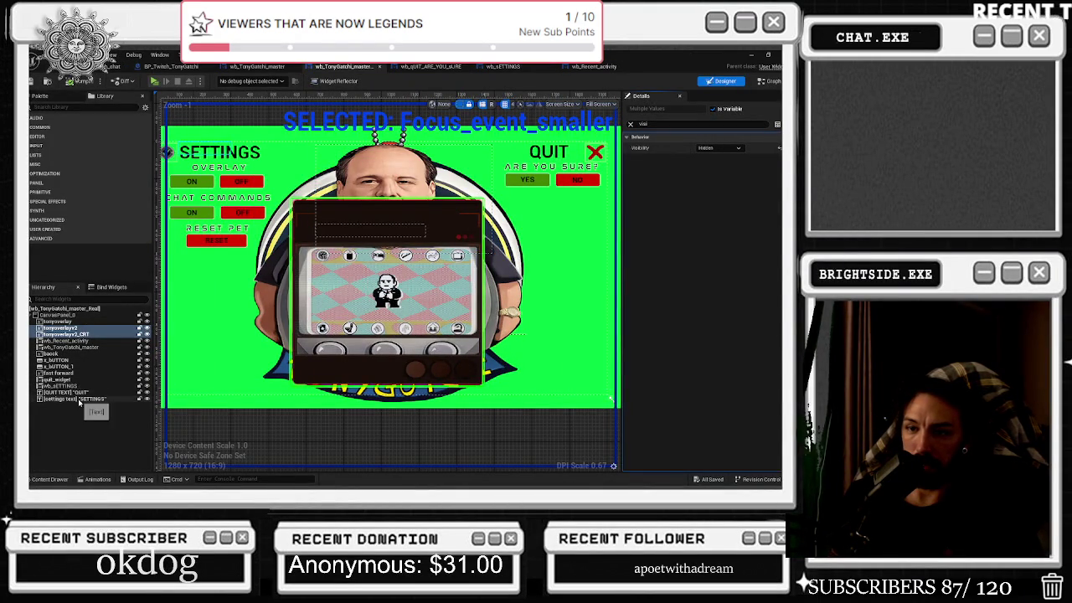
click(63, 341)
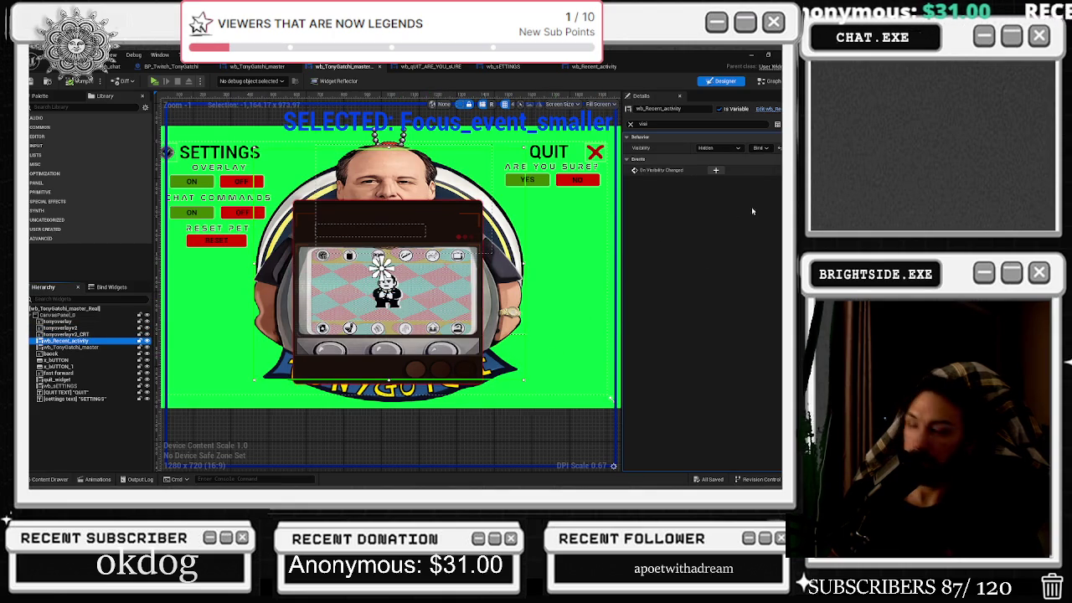
click(661, 123)
text(z)
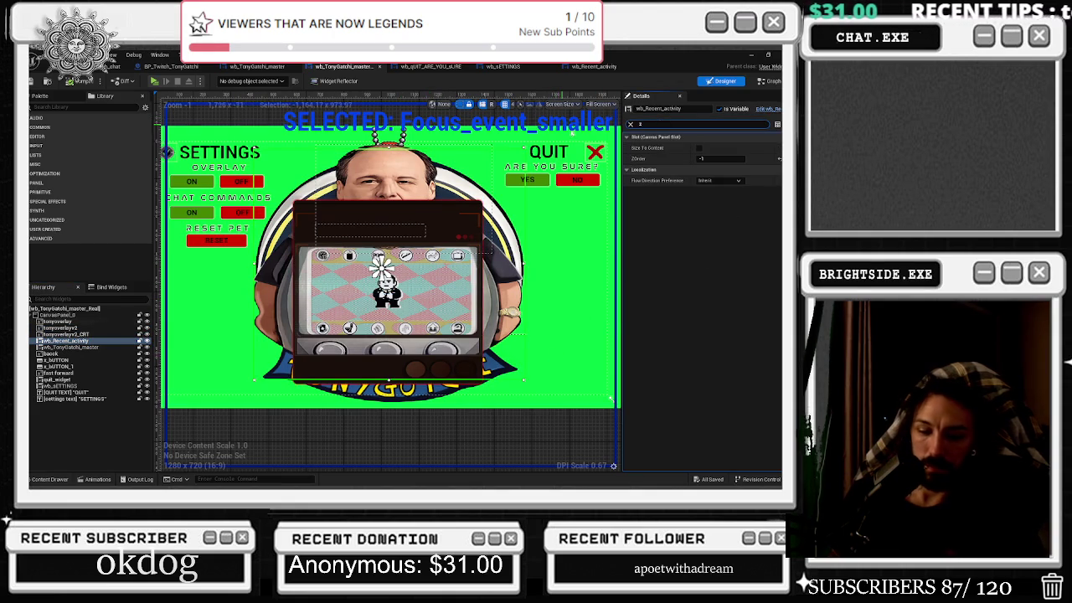
click(716, 159)
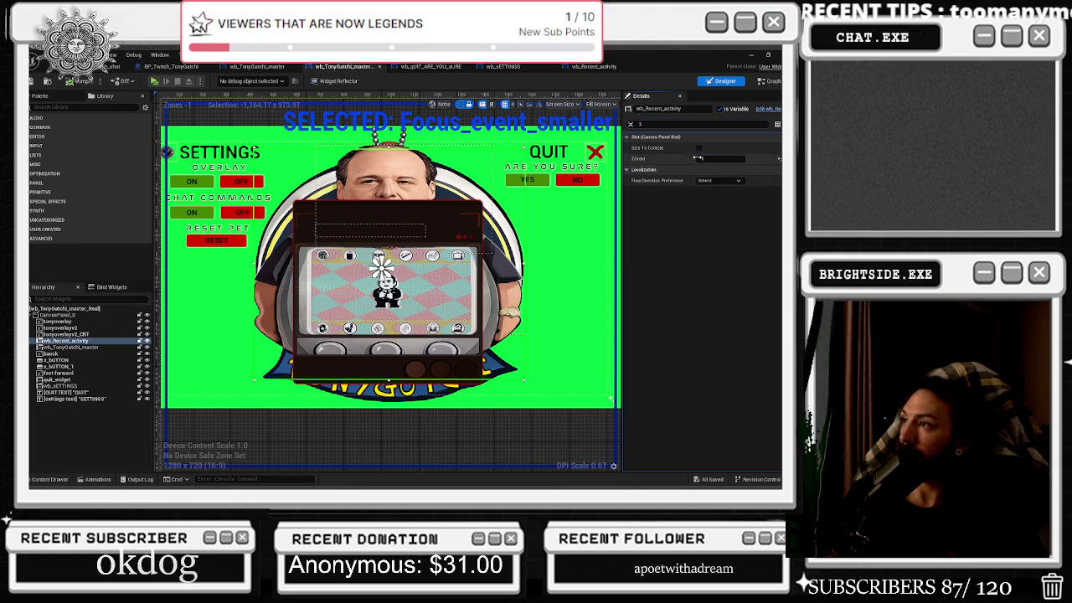
key(Return)
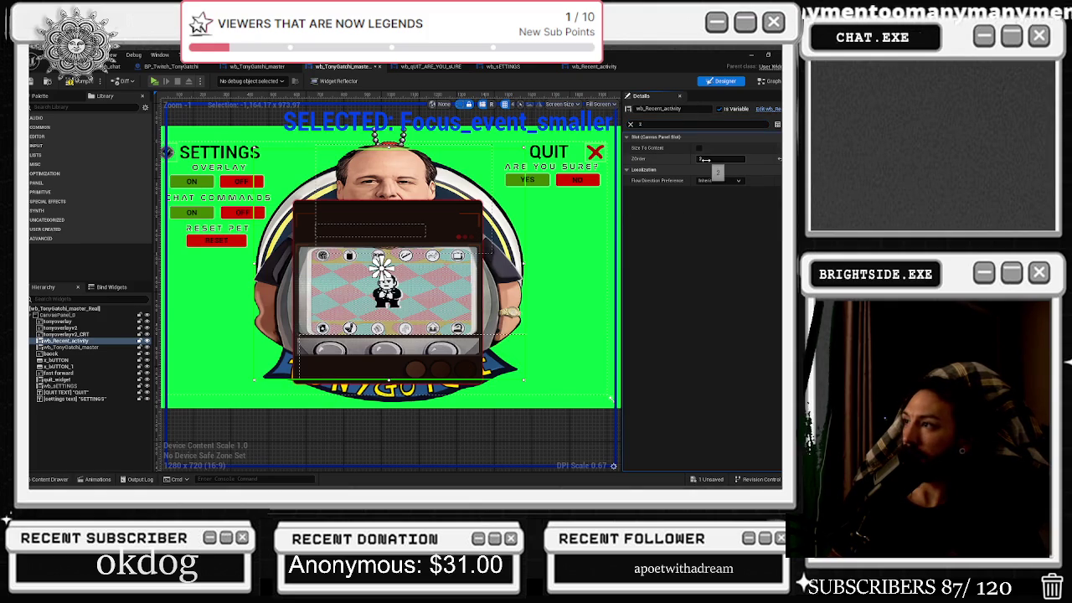
- Clear the property filter, expand Appearance, and open the wb_Recent_activity blueprint
scroll(368, 310, down, 2)
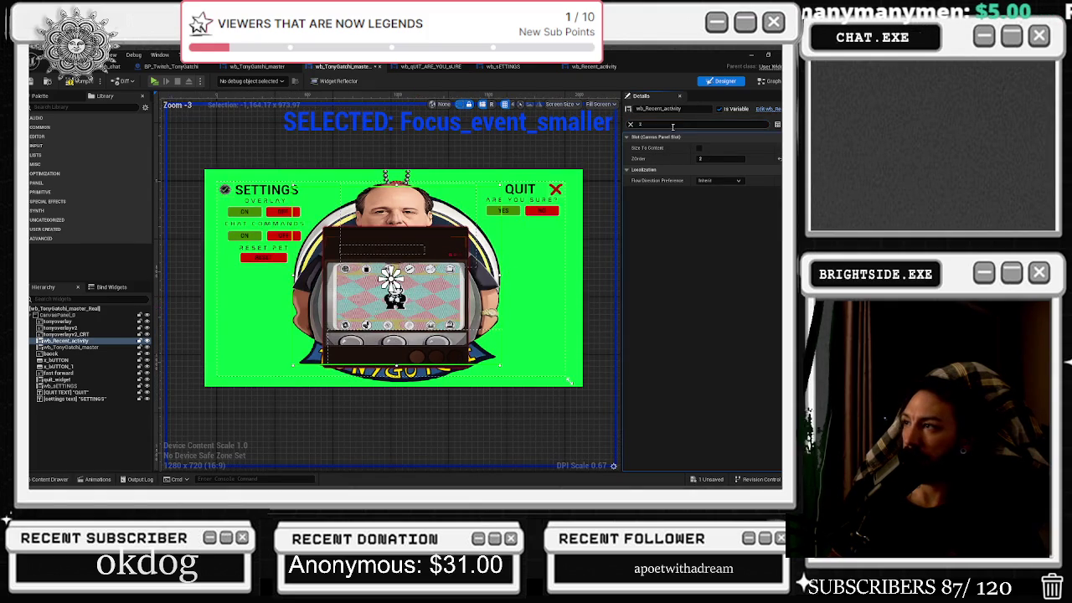
click(631, 124)
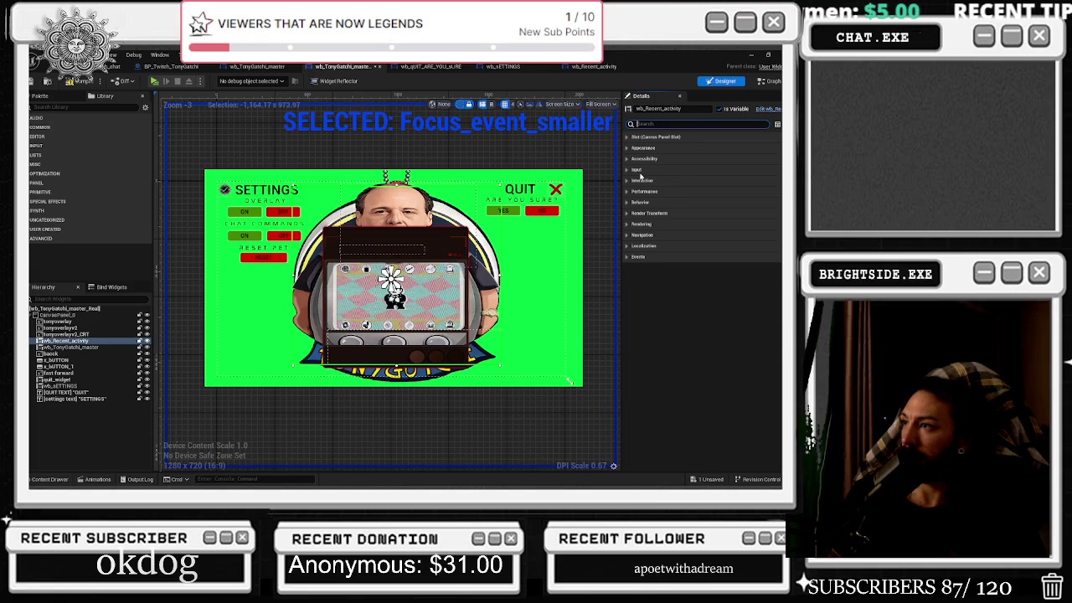
click(627, 148)
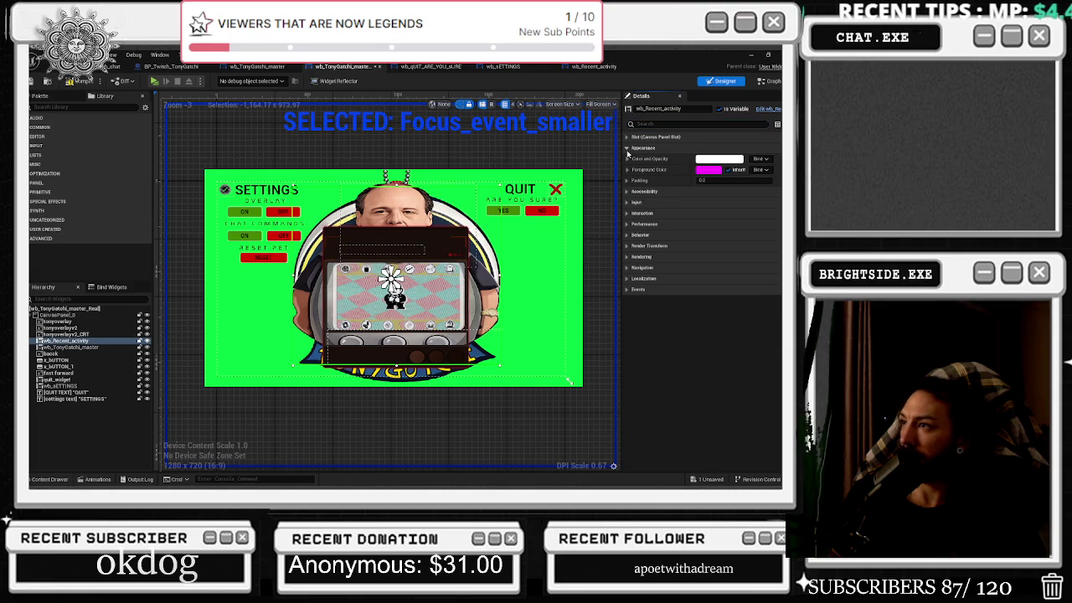
click(594, 66)
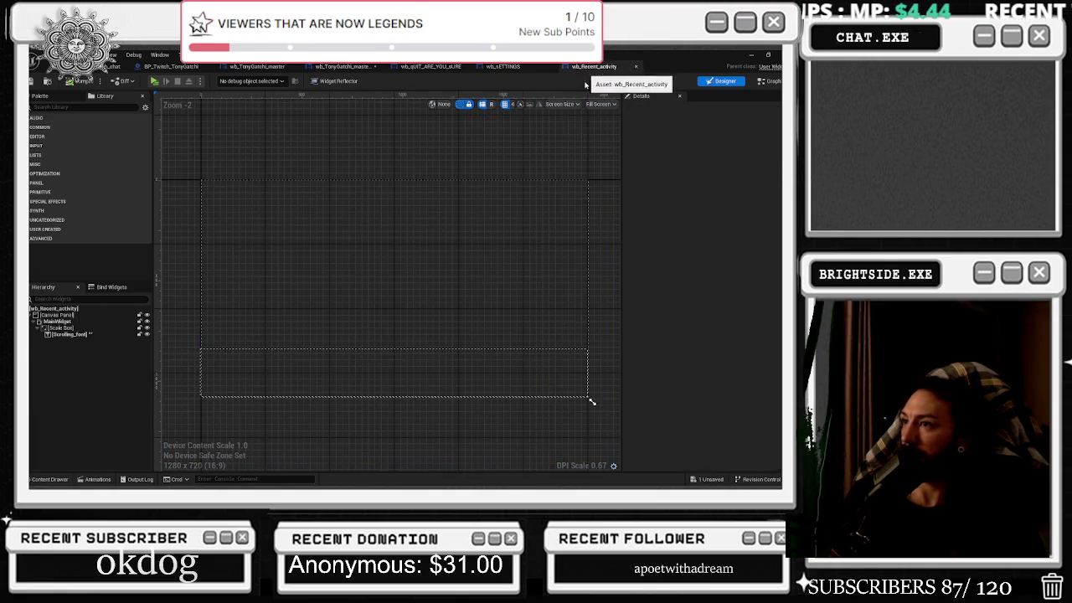
- Select Scrolling_font and inspect its variable in the Event Graph
click(78, 335)
double_click(592, 402)
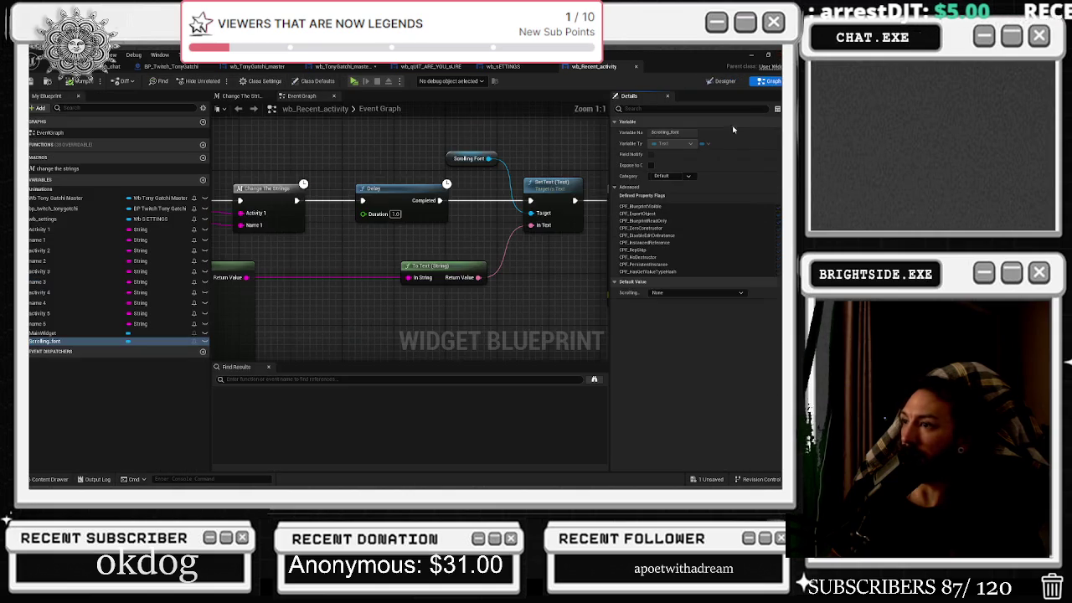
scroll(413, 201, down, 8)
scroll(413, 201, up, 8)
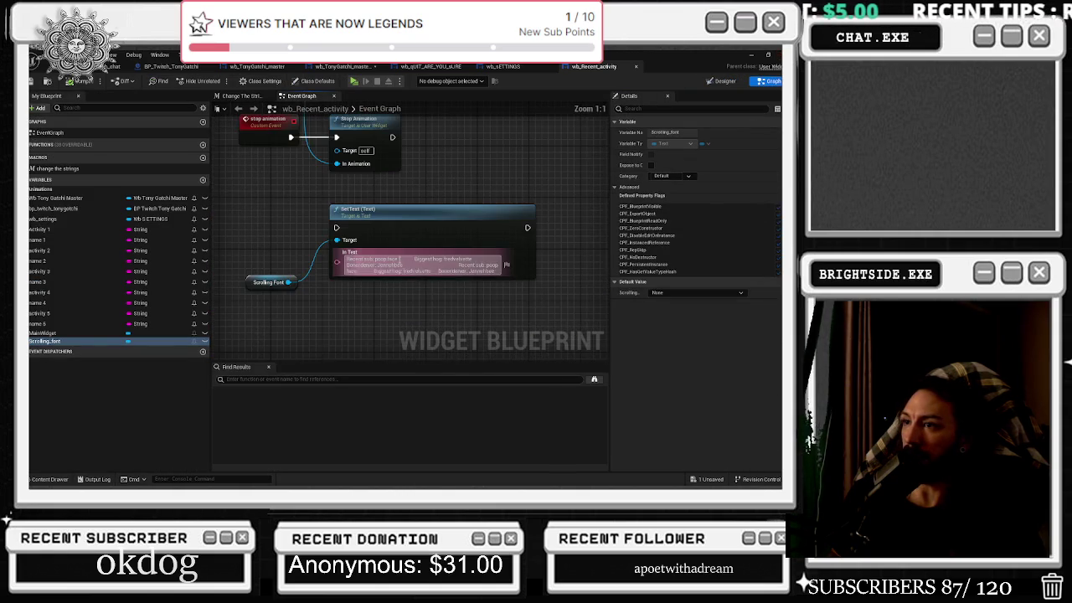
- Paste the multi-line recent-activity text into Scrolling_font's Text, then view wb_TonyGatchi_master_Real
click(723, 80)
click(708, 180)
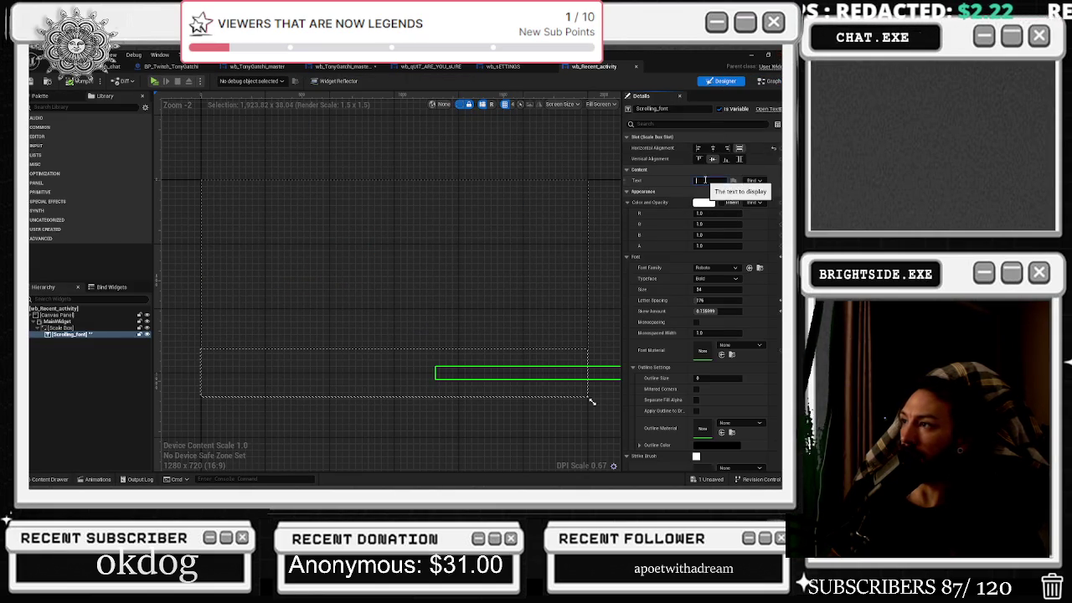
key(ctrl+v)
key(Return)
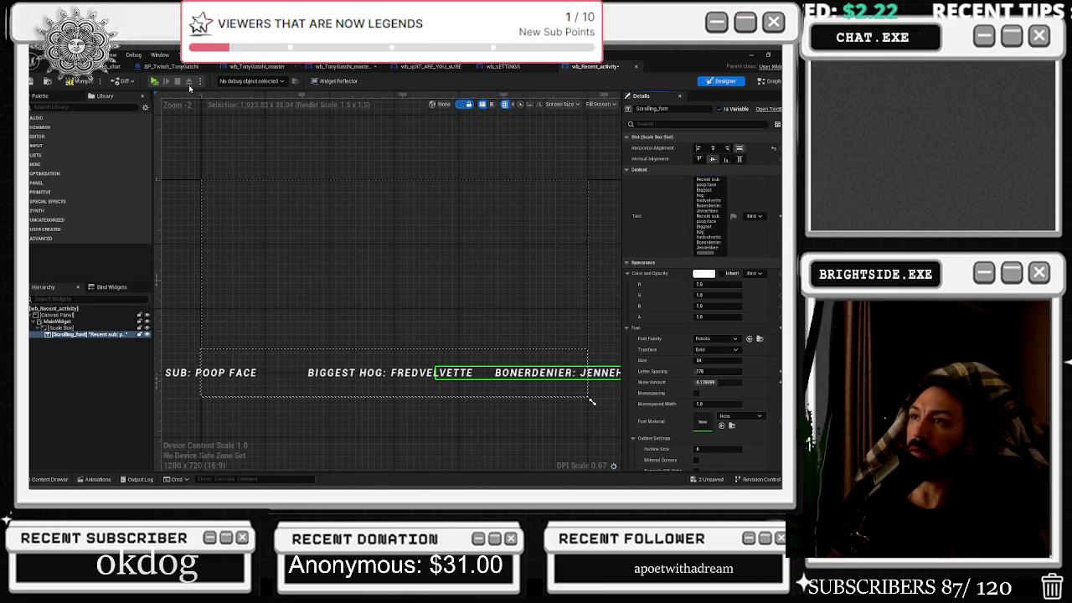
click(257, 67)
click(332, 67)
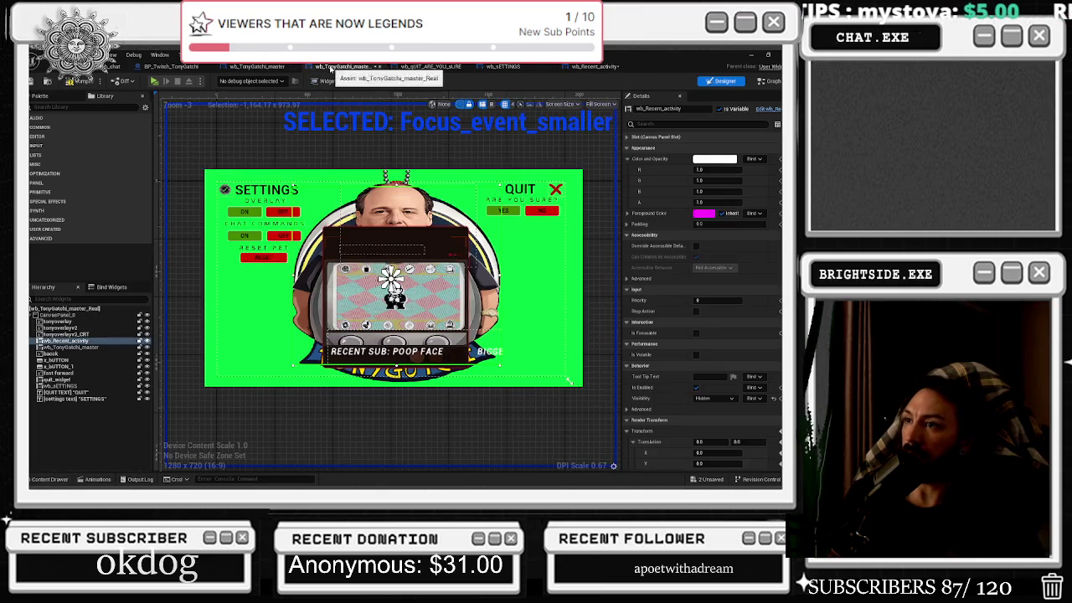
- Open the Focus_event_smaller animation tracks and undo two recent key value edits
scroll(447, 345, up, 2)
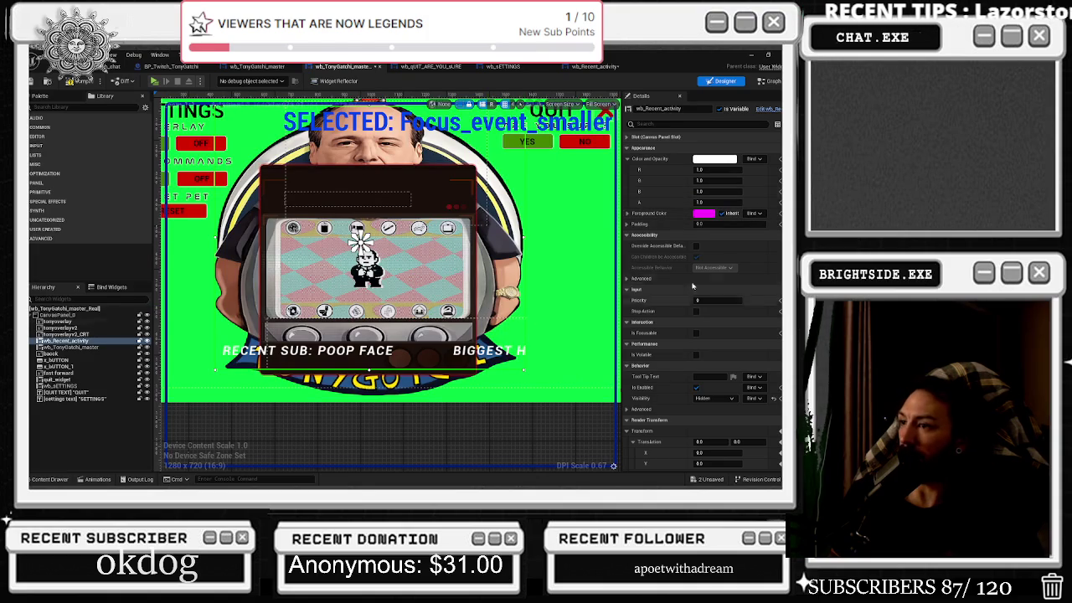
click(94, 479)
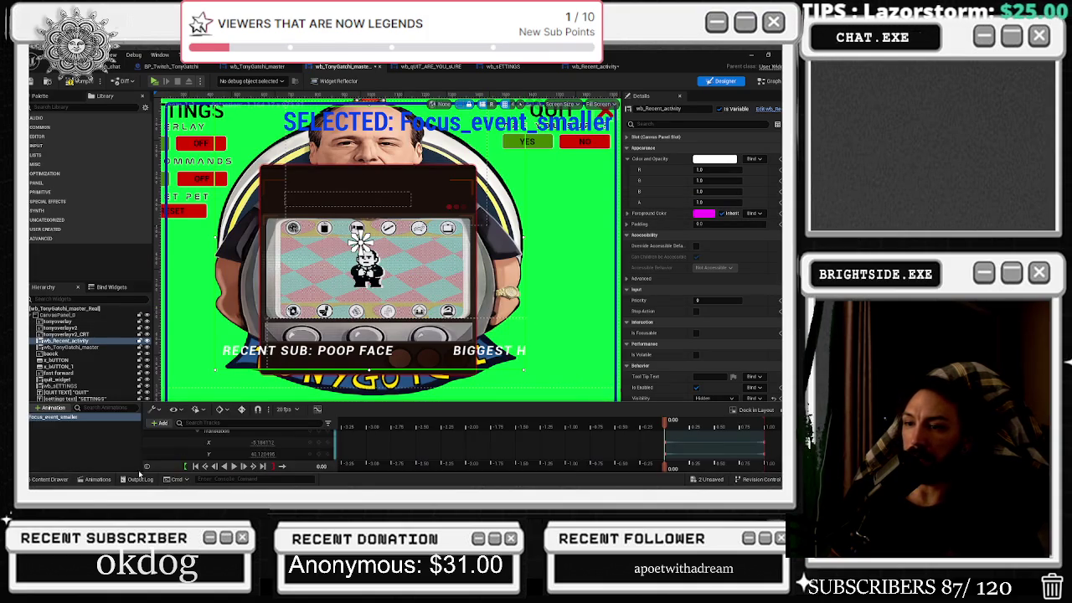
scroll(237, 436, up, 2)
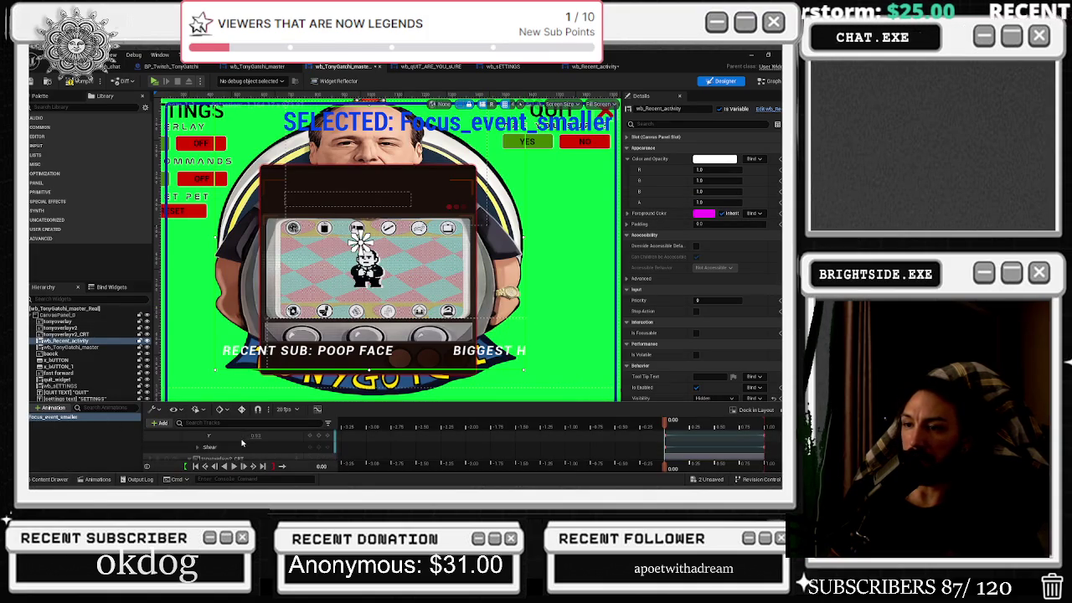
scroll(239, 444, up, 2)
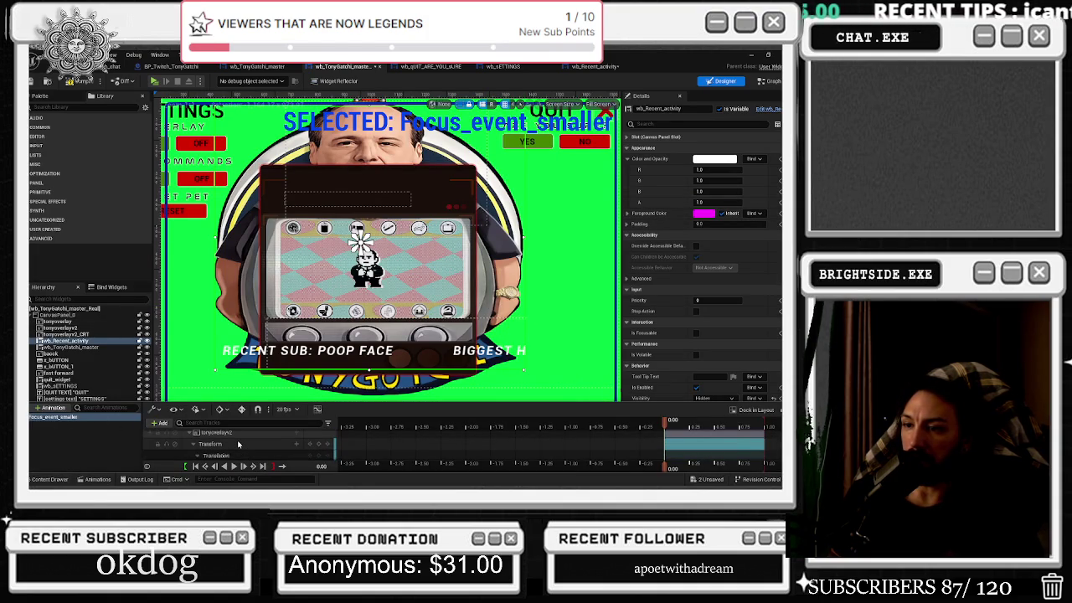
scroll(239, 438, down, 3)
scroll(240, 437, up, 3)
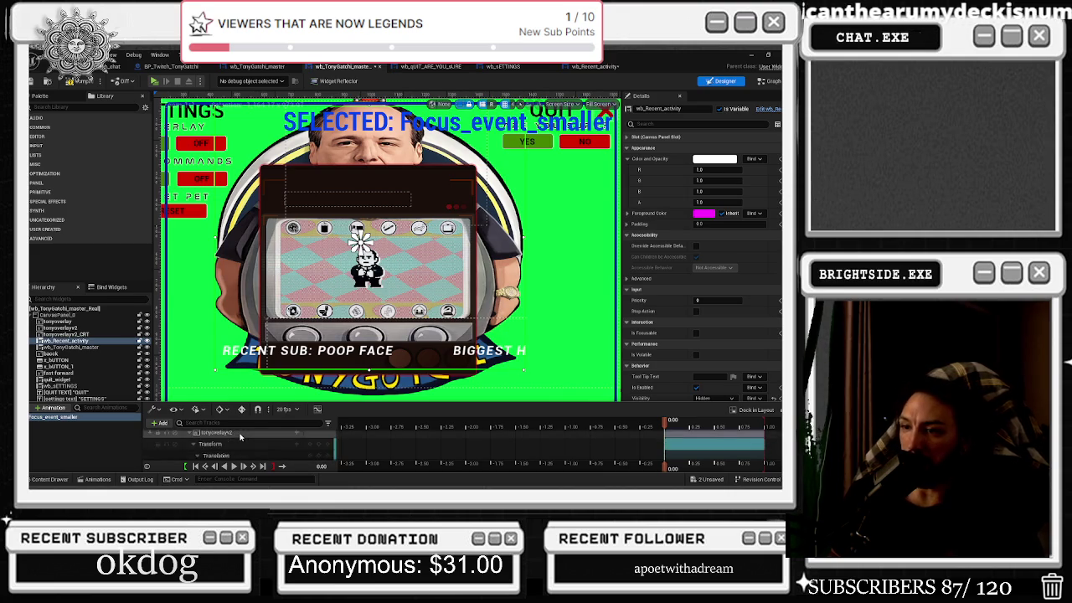
scroll(241, 446, down, 3)
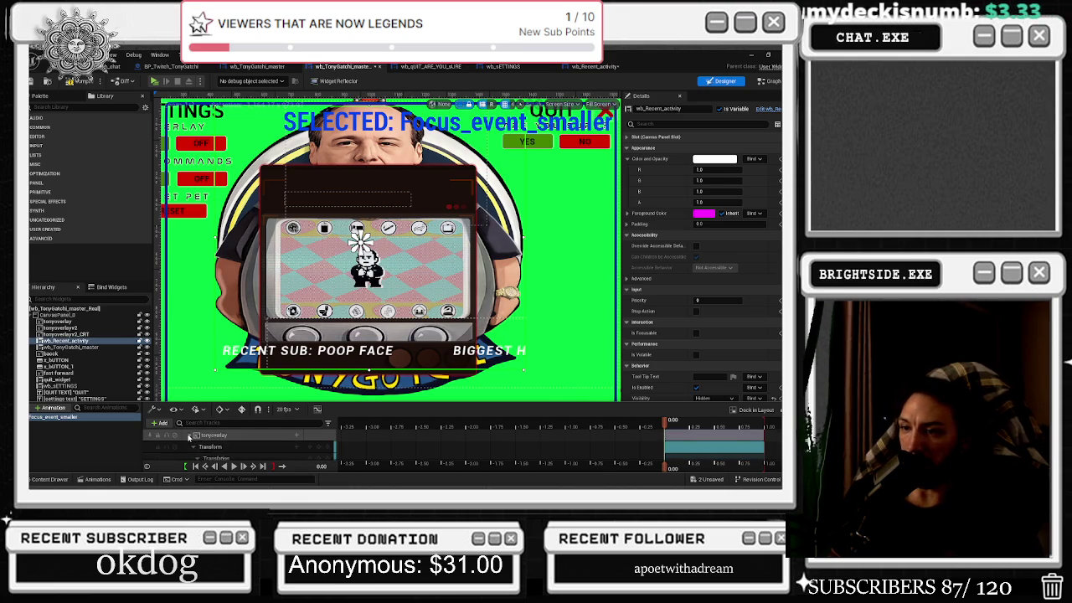
scroll(240, 451, down, 2)
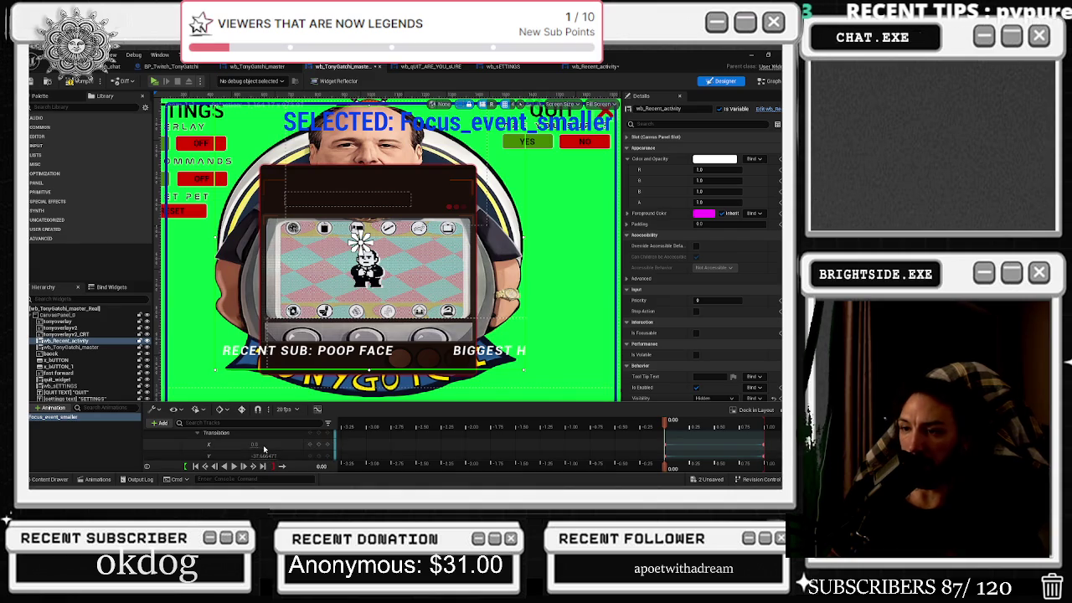
key(ctrl+z)
scroll(201, 447, up, 2)
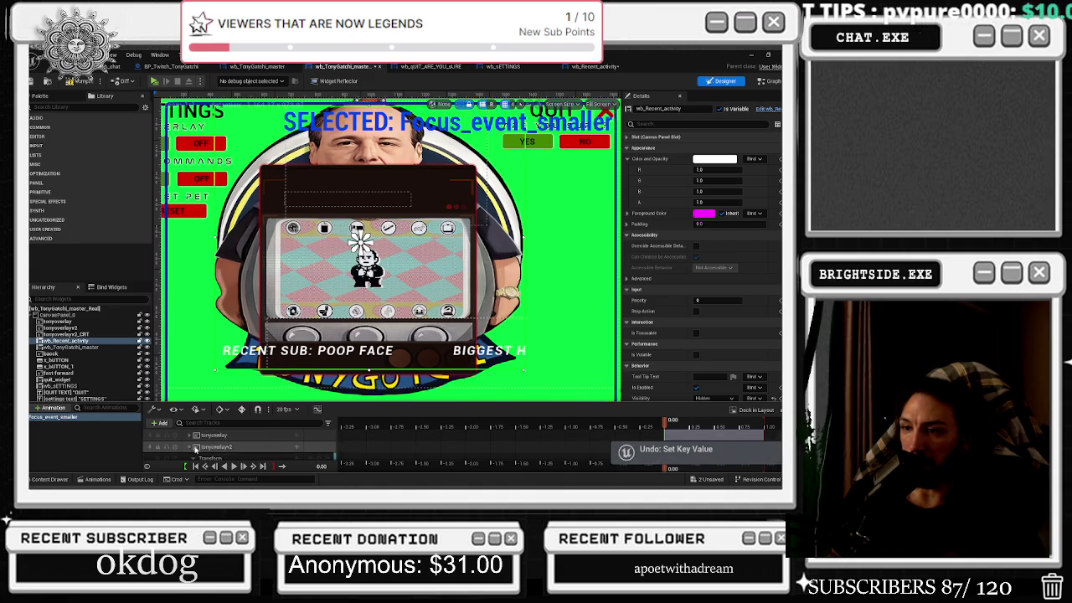
scroll(196, 446, down, 2)
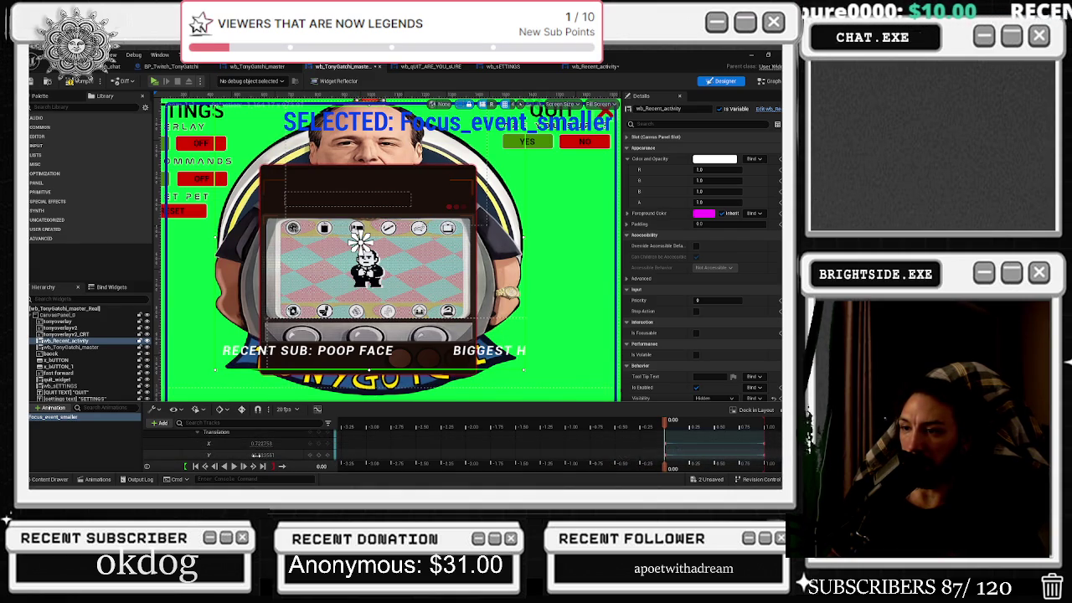
key(ctrl+z)
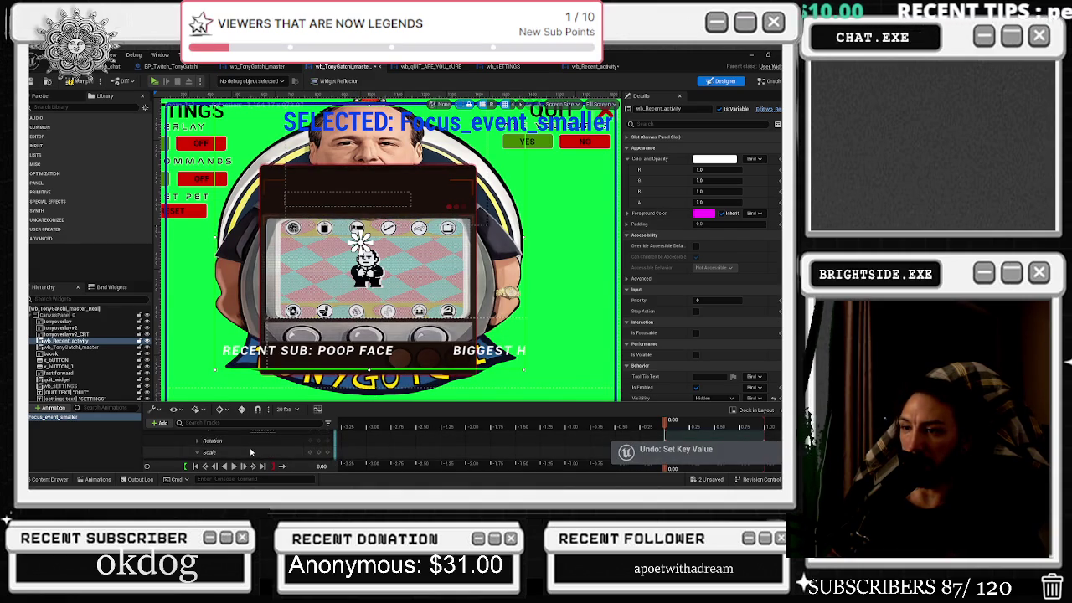
- Expand wb_Recent_activity's Translation, revert a Y key change, and select the X track
scroll(230, 450, down, 3)
scroll(230, 450, down, 1)
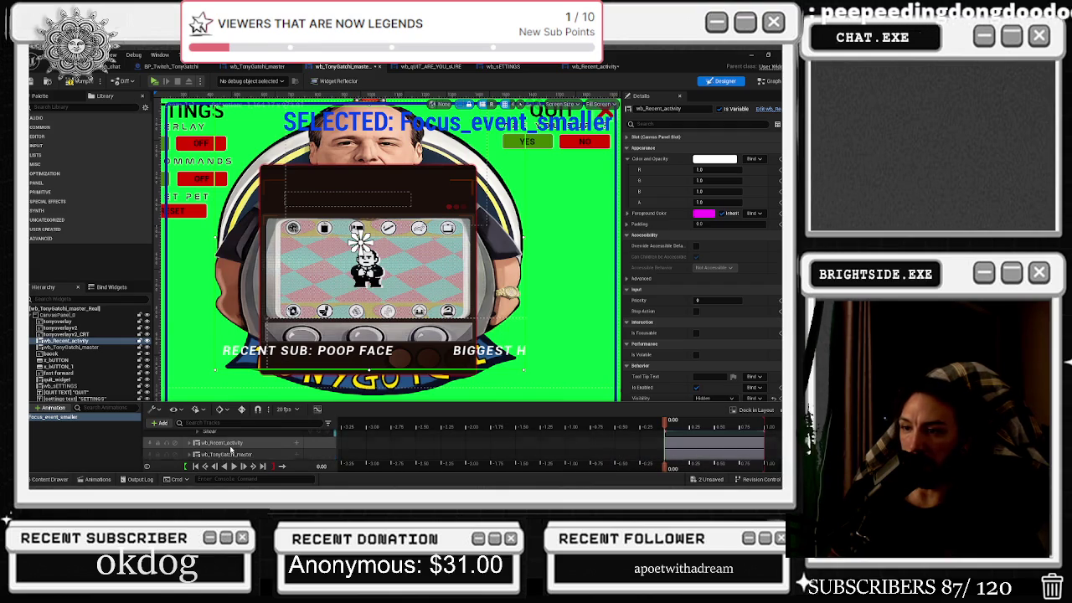
click(196, 442)
scroll(219, 456, down, 1)
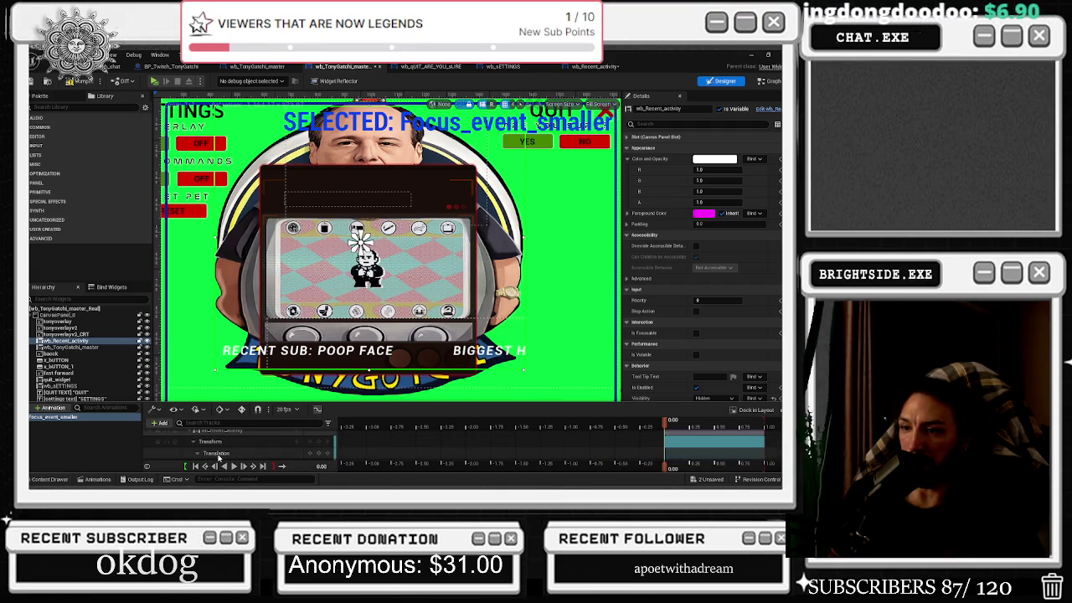
click(206, 455)
drag(254, 450, 249, 450)
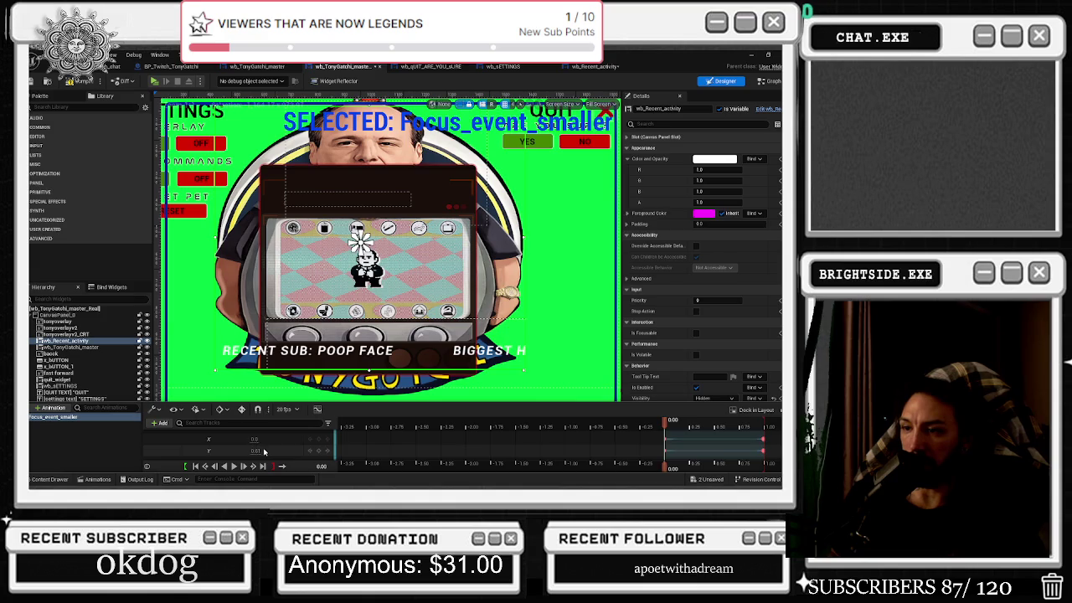
key(ctrl+z)
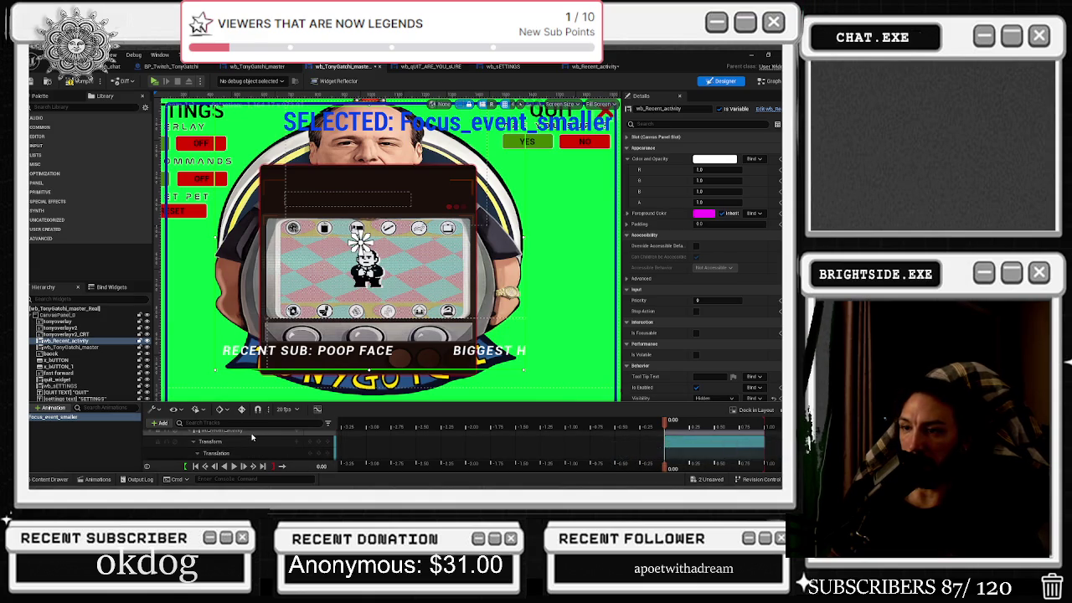
scroll(253, 440, down, 2)
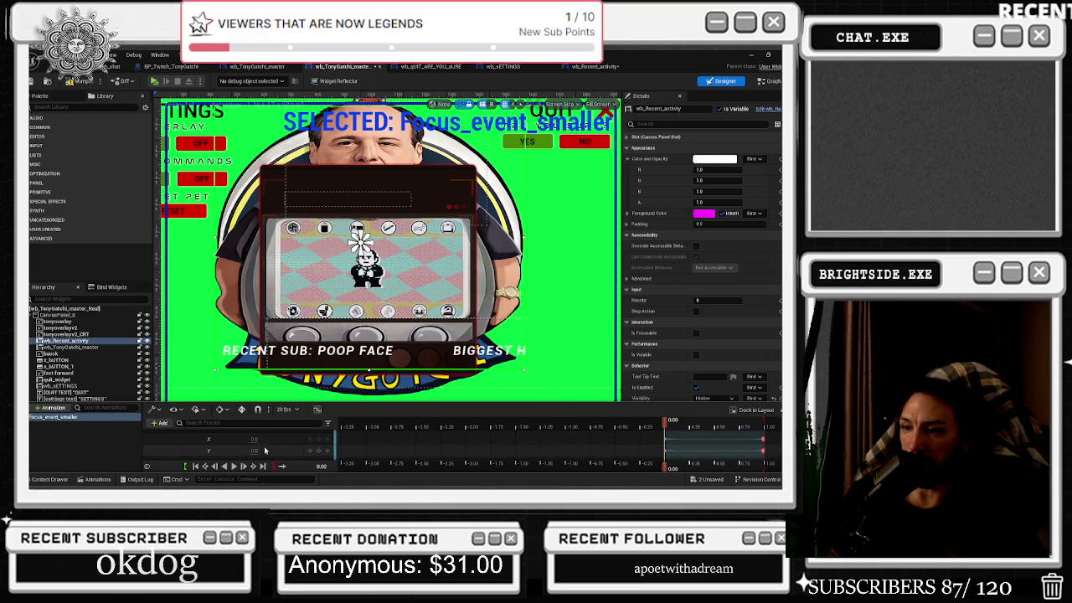
click(268, 440)
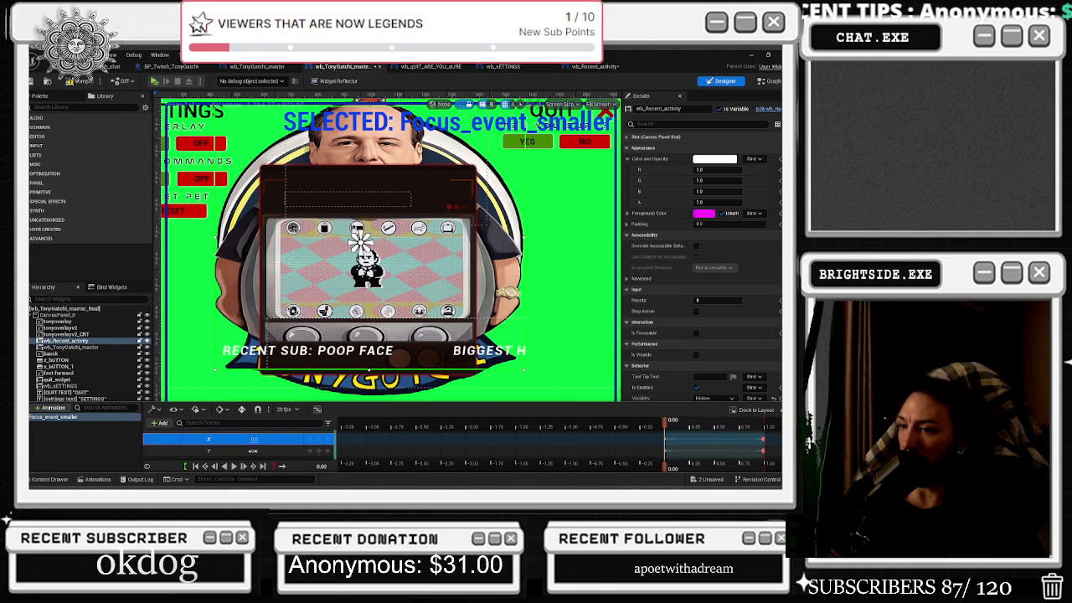
scroll(725, 340, down, 5)
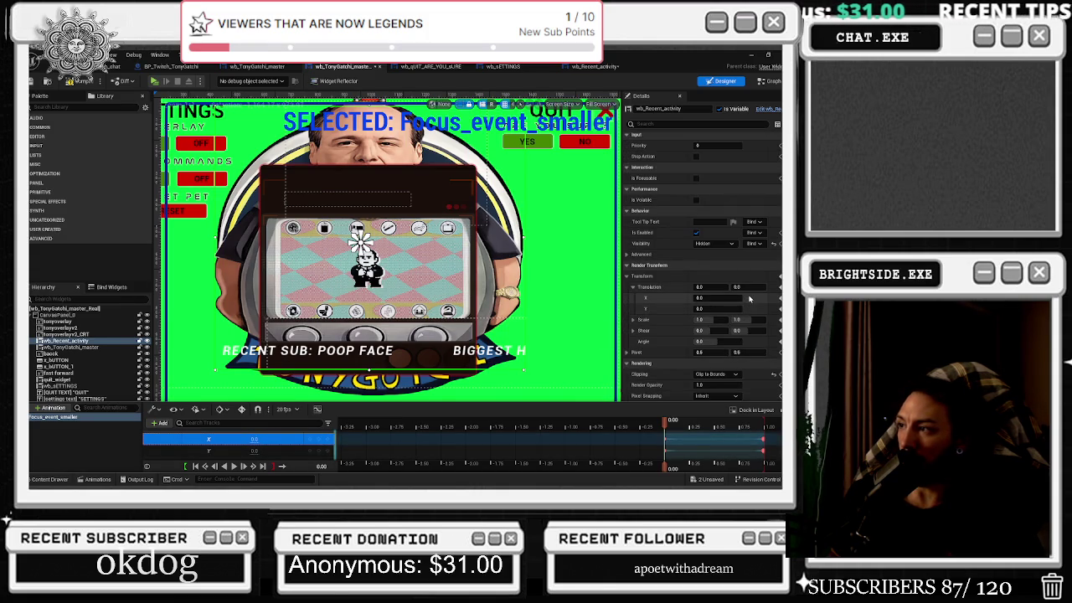
scroll(756, 296, up, 5)
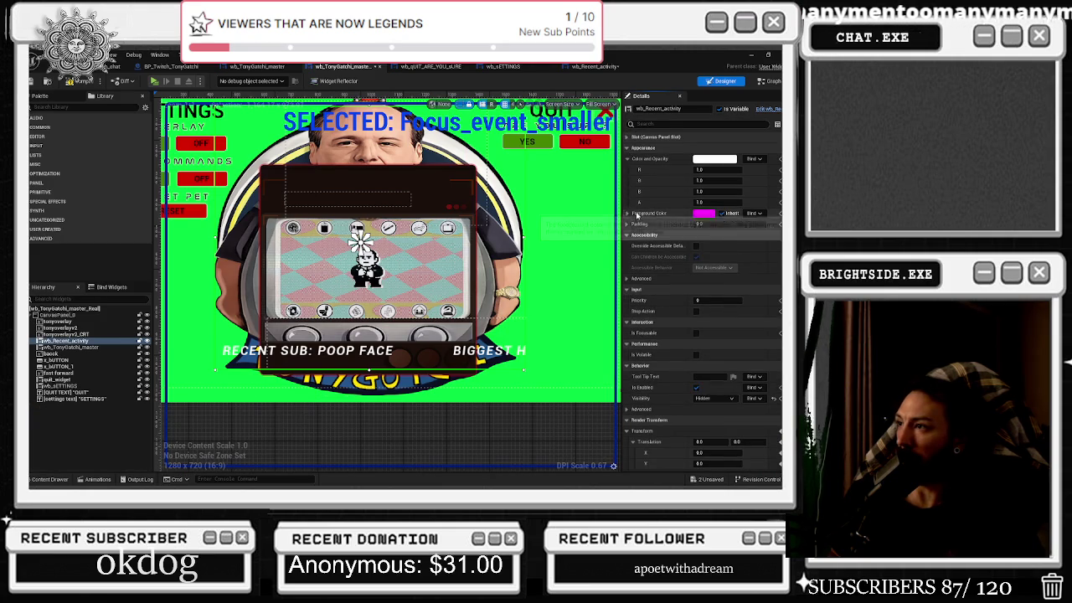
- Raise wb_Recent_activity's Position Y slightly and pull both its edges inward
click(627, 137)
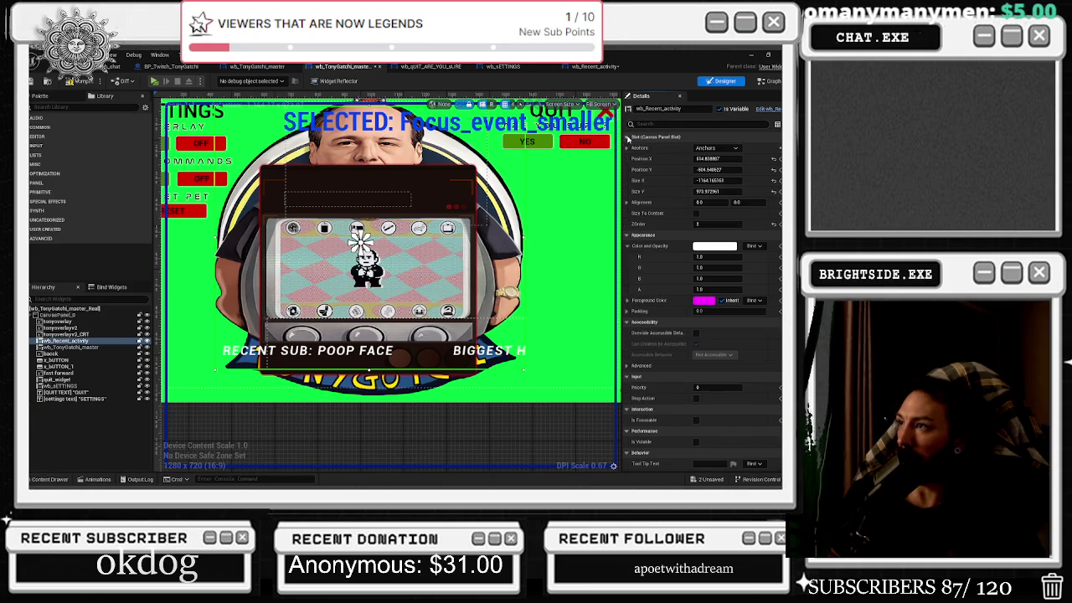
drag(718, 170, 732, 169)
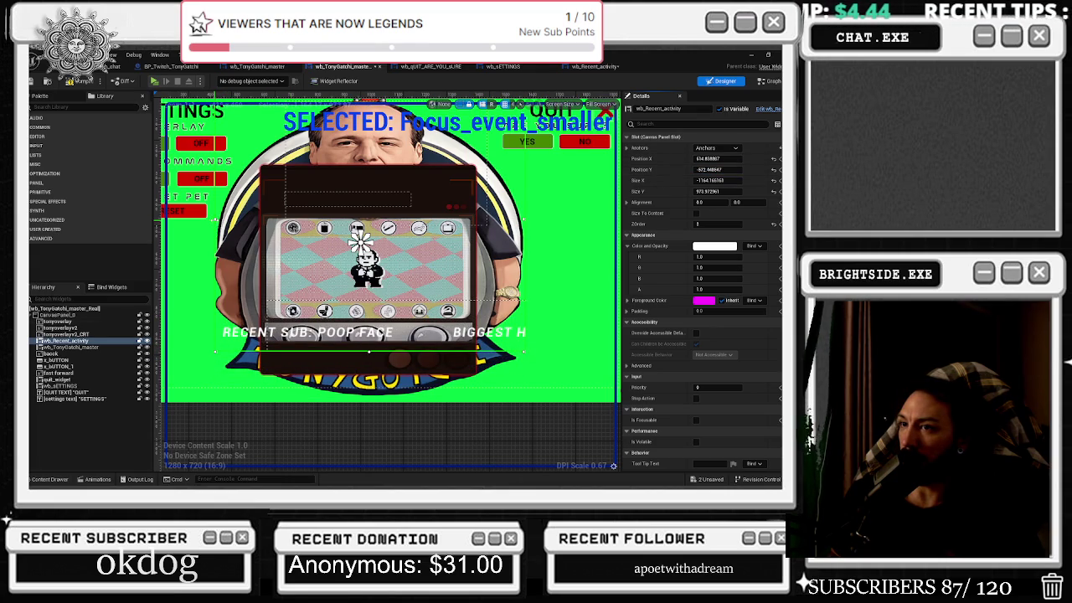
drag(216, 220, 262, 220)
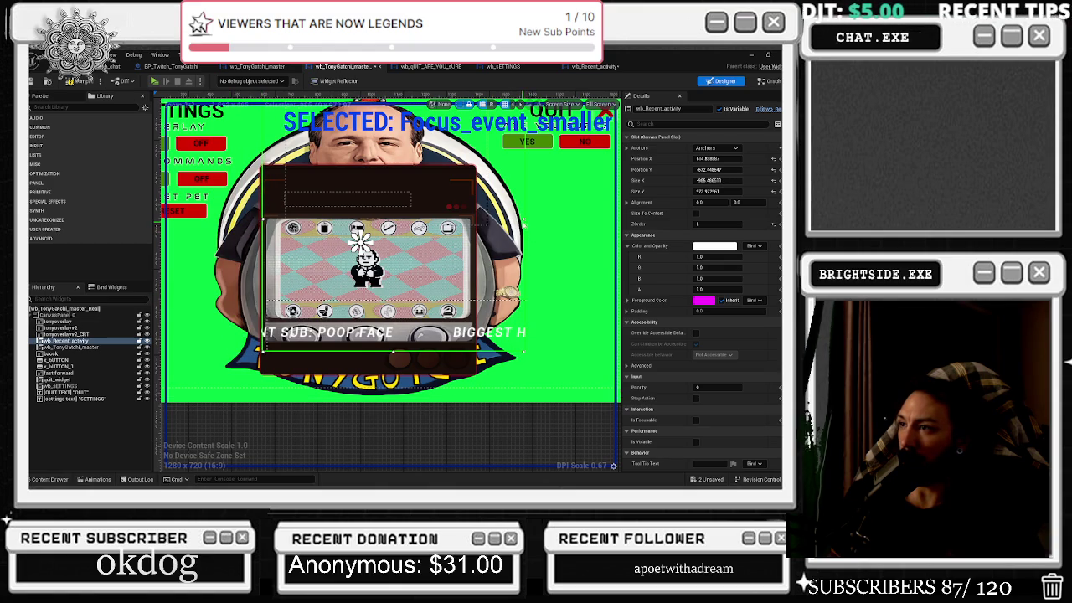
drag(521, 220, 475, 219)
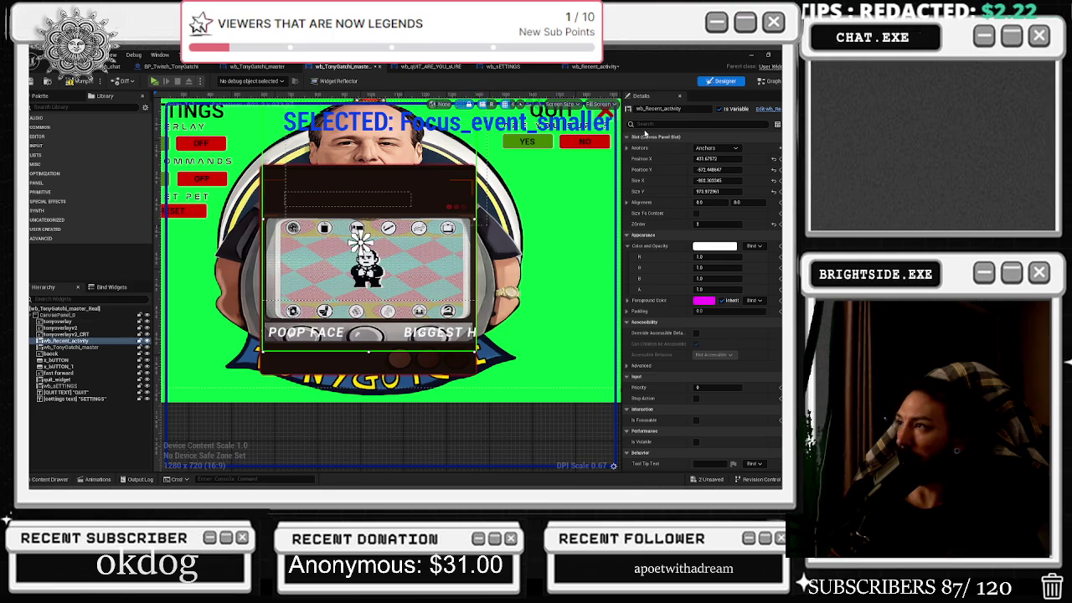
click(646, 124)
- Commit wb_Recent_activity's new ZOrder, save the blueprint, and bring up the Focus_event_smaller timeline
text(z)
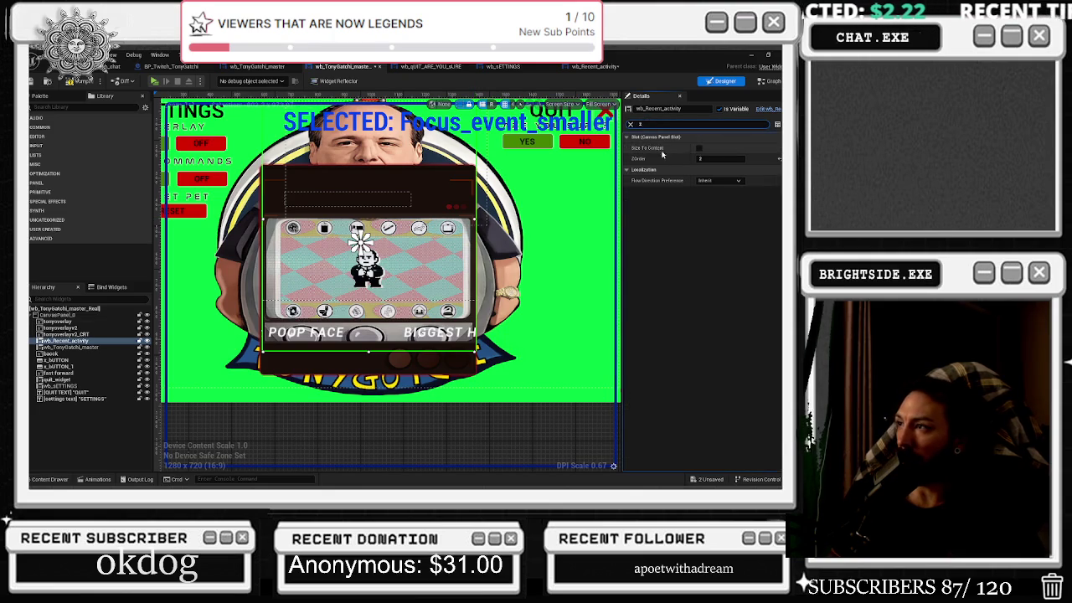
click(699, 159)
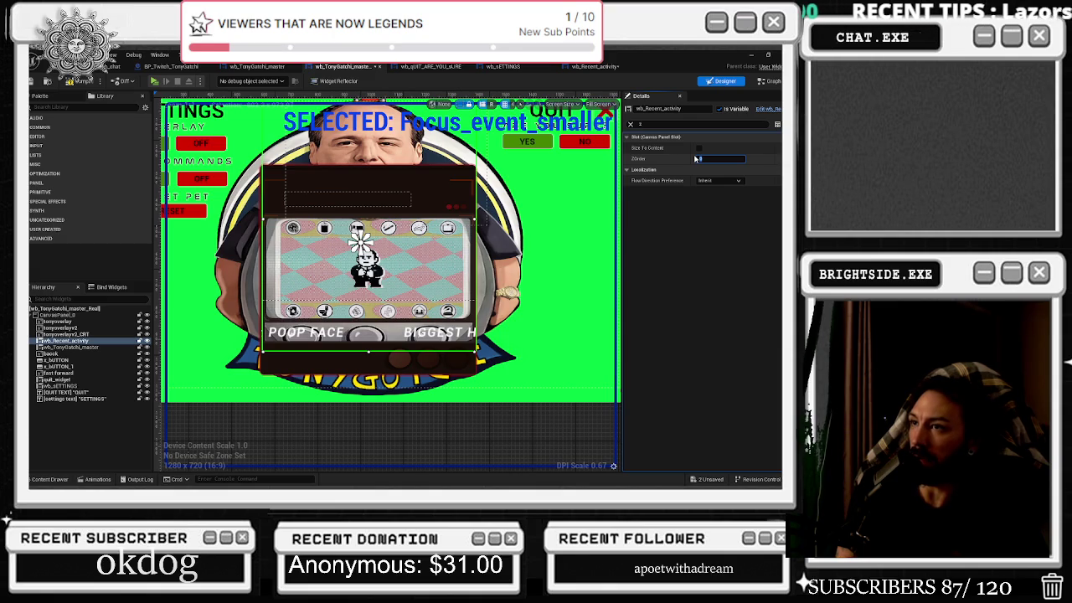
key(Return)
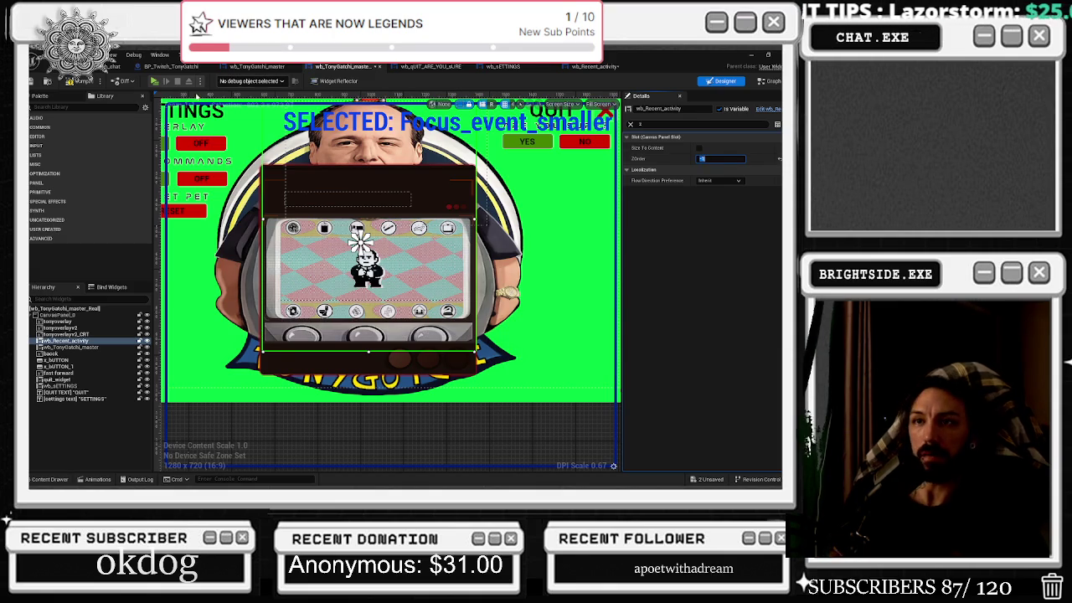
click(34, 83)
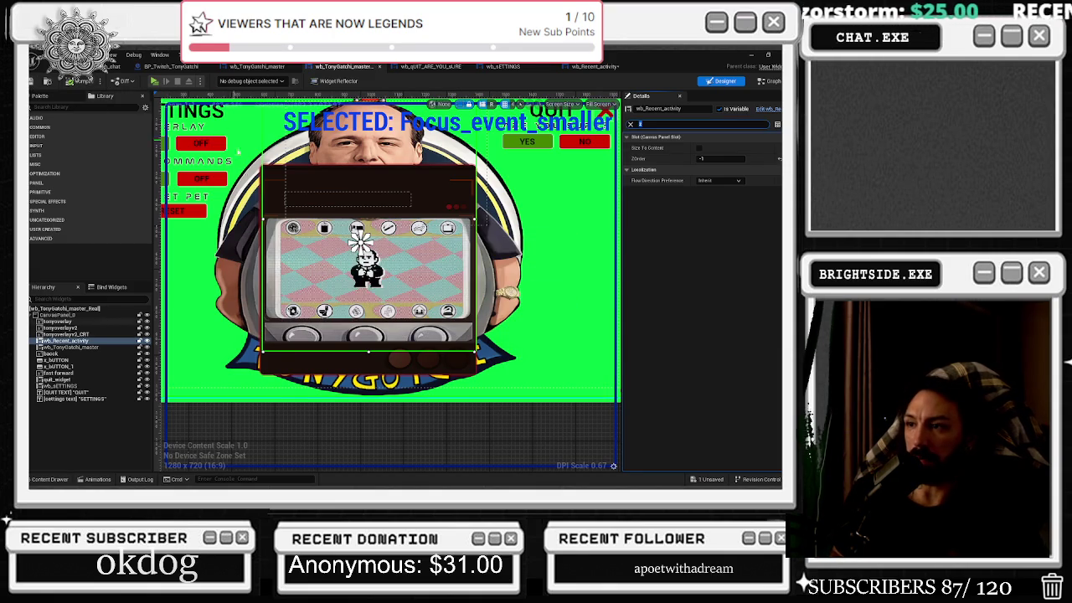
click(96, 479)
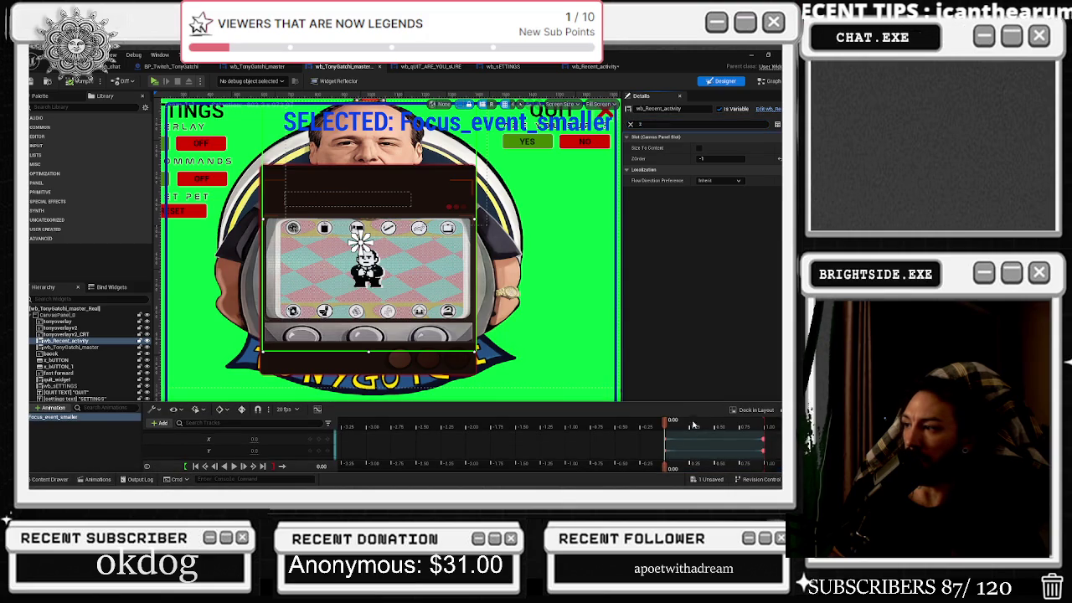
- Scrub the Focus_event_smaller timeline to its last frame to preview the device shrinking
click(754, 427)
click(310, 312)
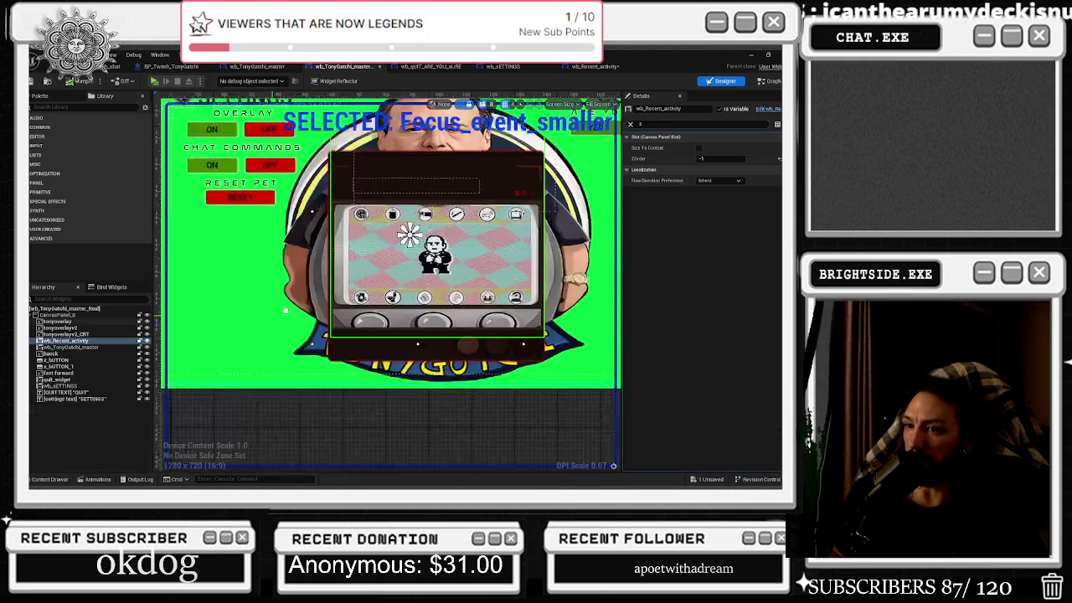
click(96, 479)
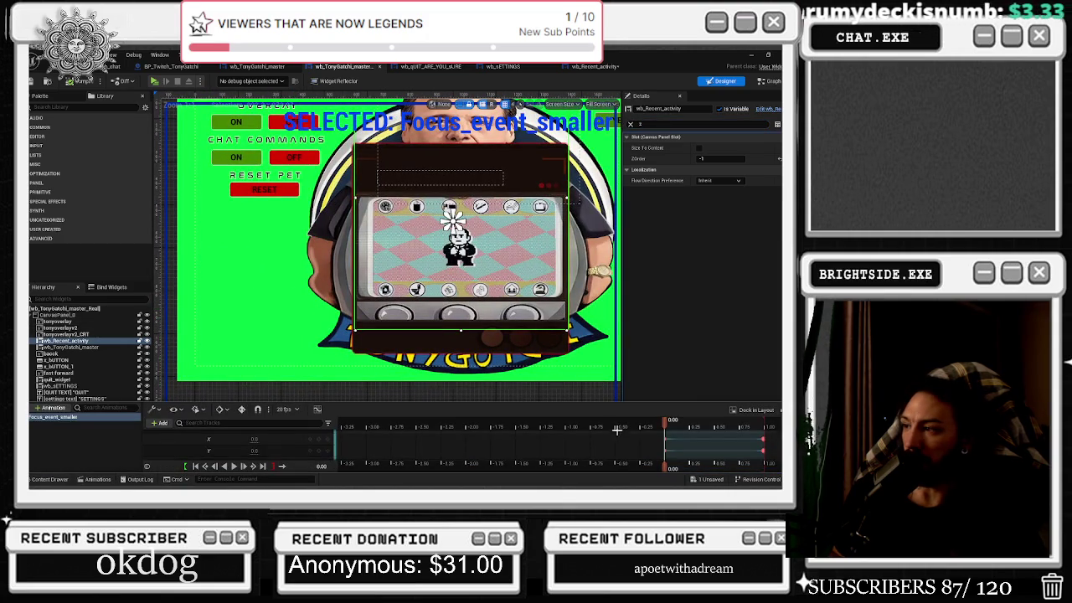
drag(700, 423, 762, 432)
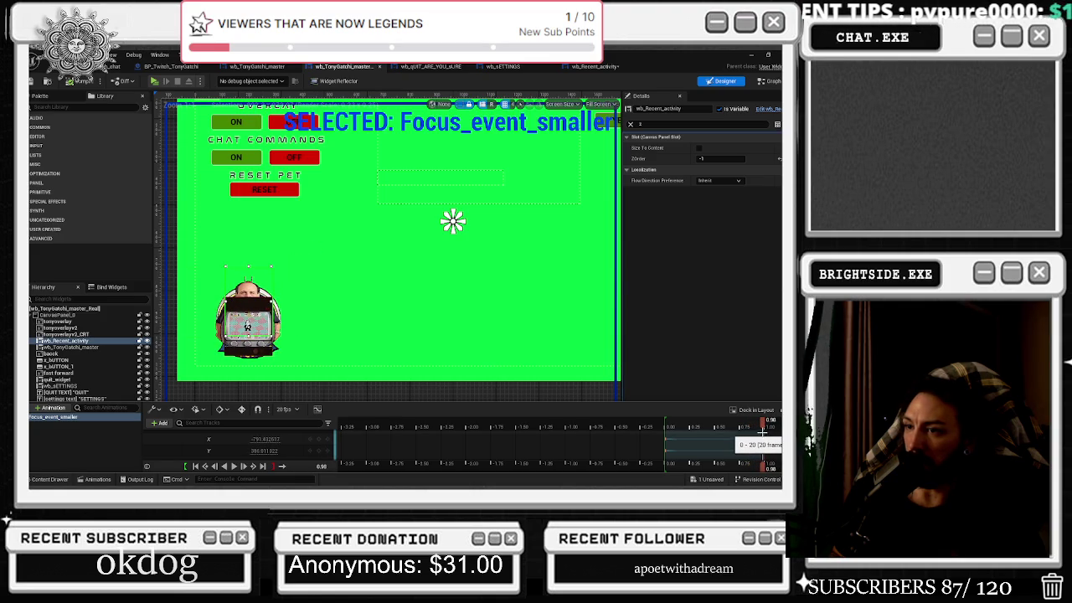
click(632, 127)
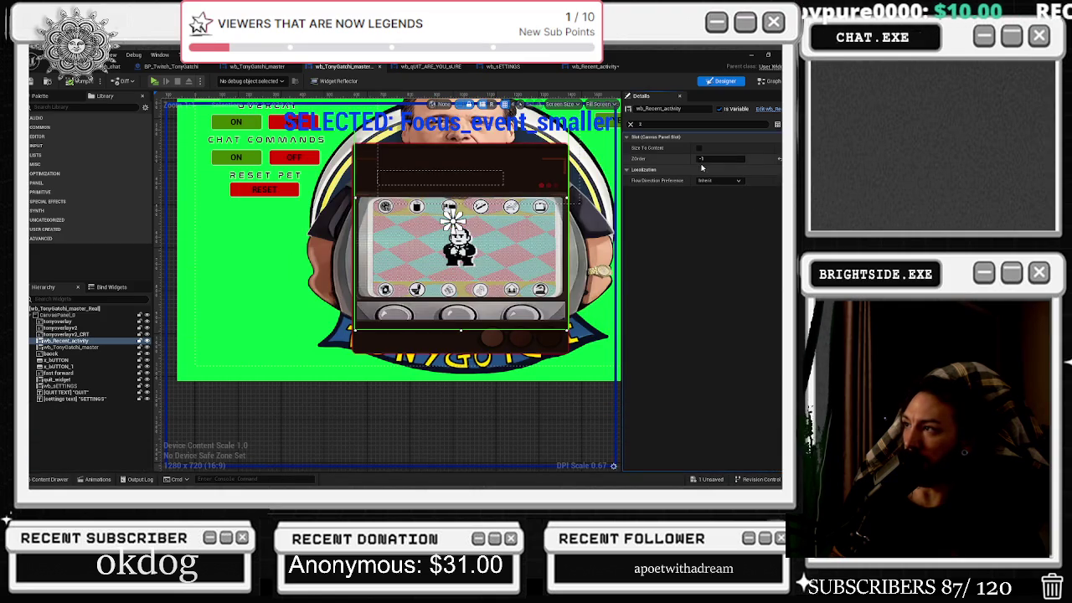
click(97, 478)
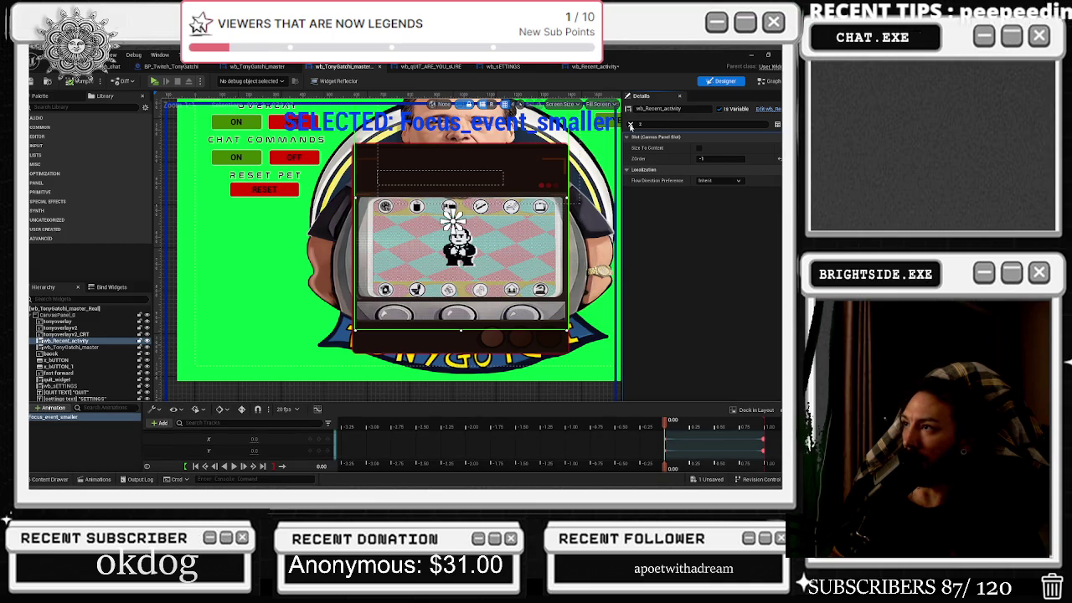
key(BackSpace)
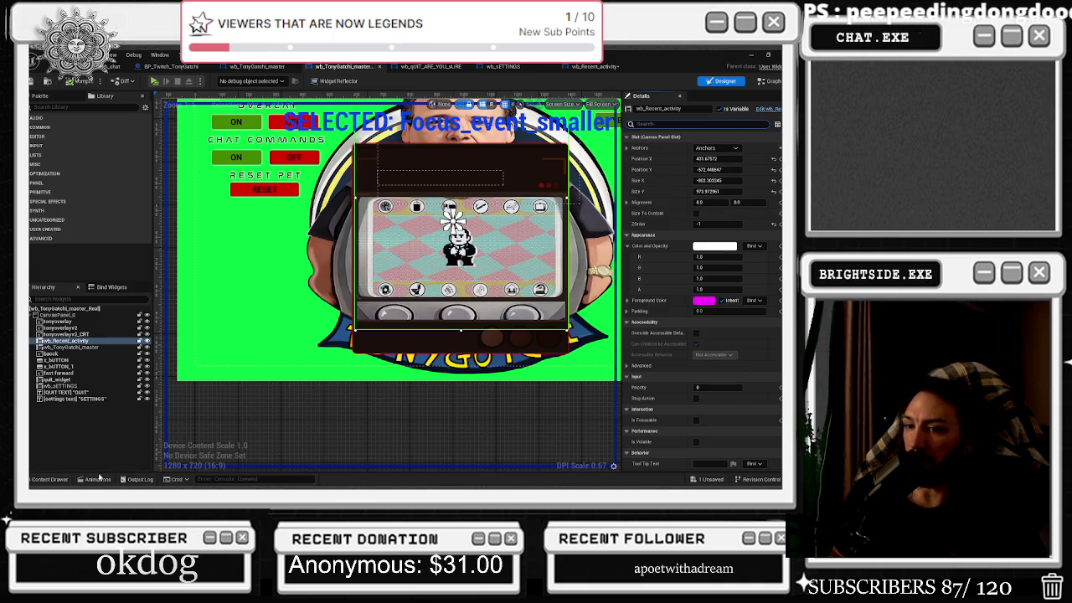
click(98, 479)
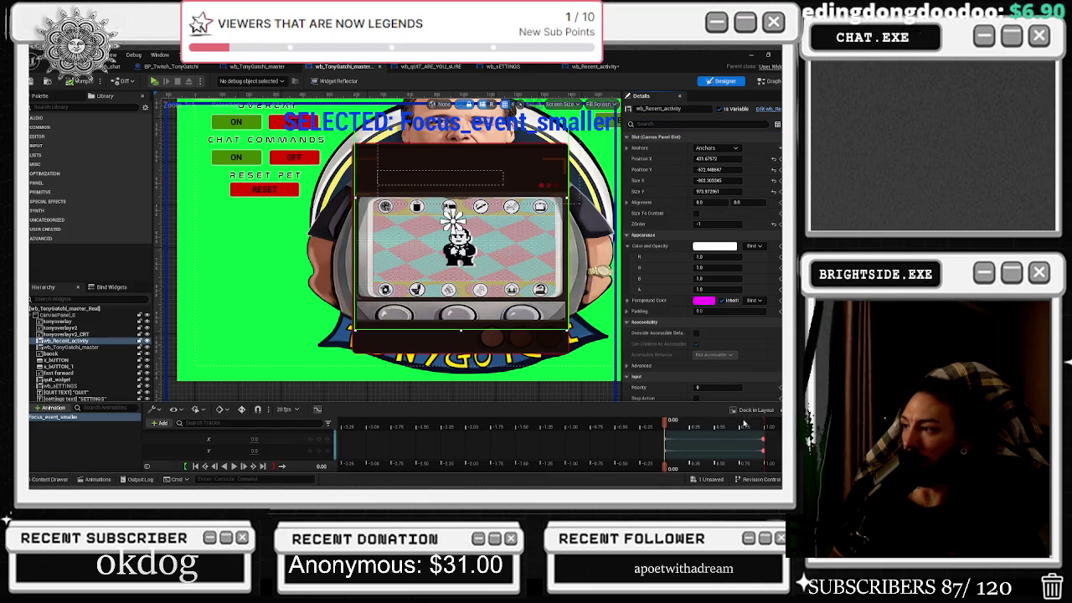
click(762, 429)
drag(763, 429, 759, 451)
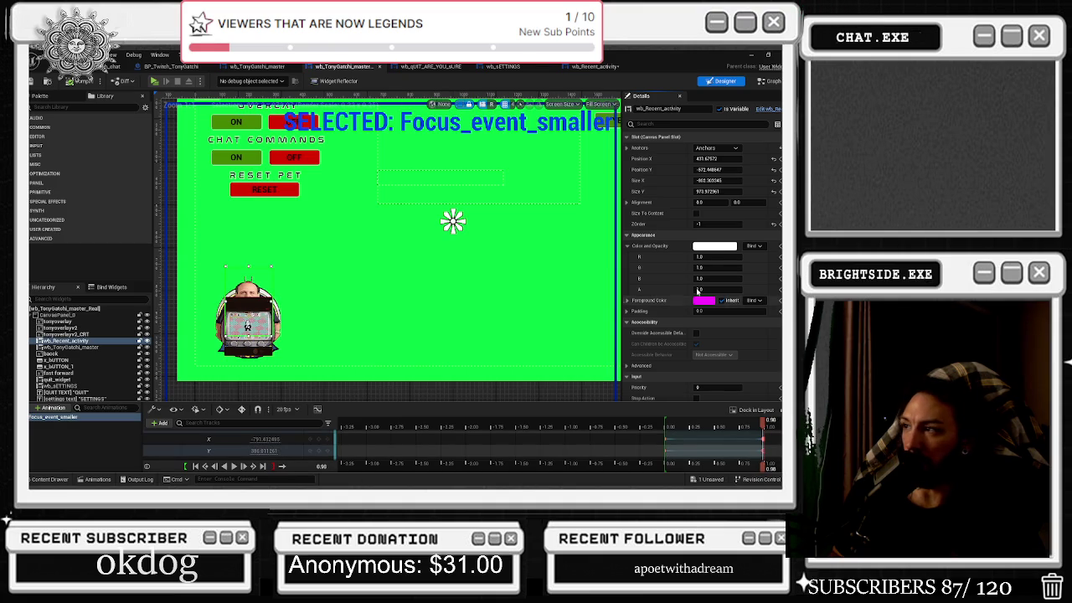
- Set wb_Recent_activity's ZOrder to 1
click(710, 222)
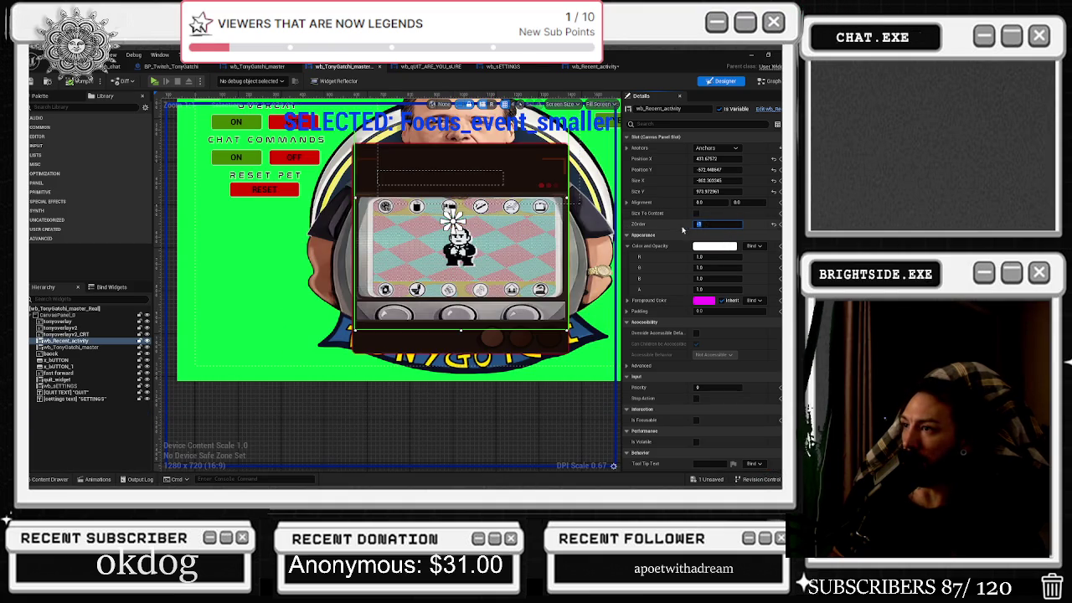
text(1)
key(Return)
- Lower the device's Y position at the animation's end keyframe
click(98, 480)
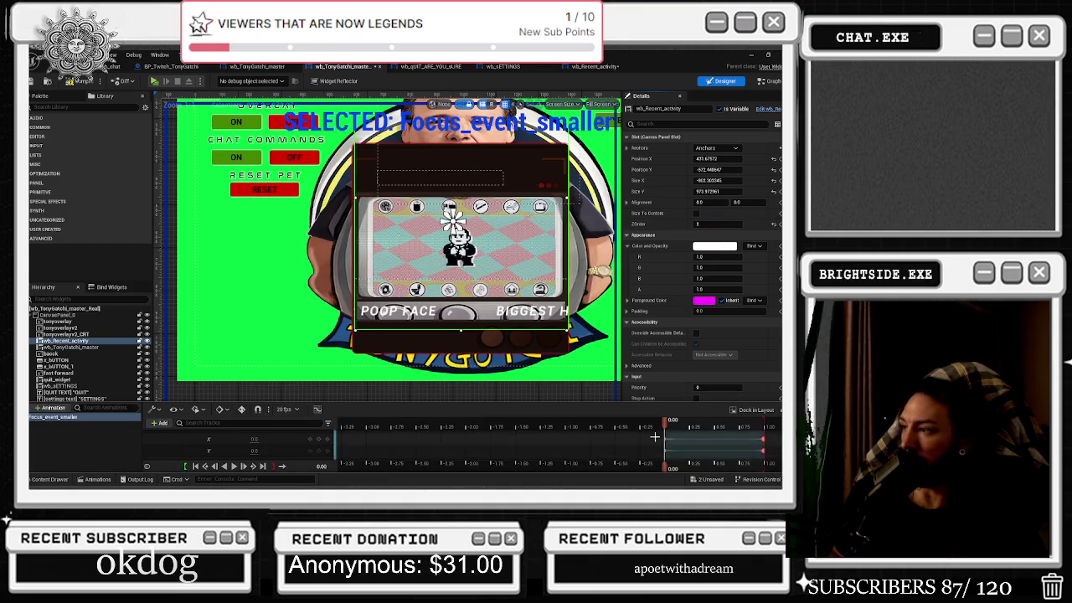
click(253, 466)
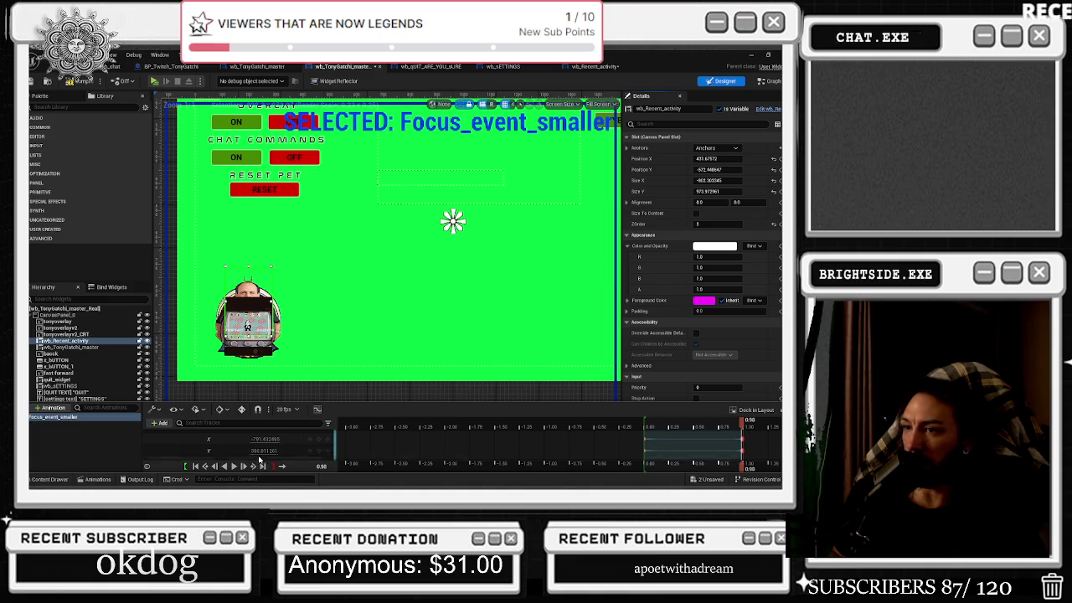
drag(264, 451, 276, 451)
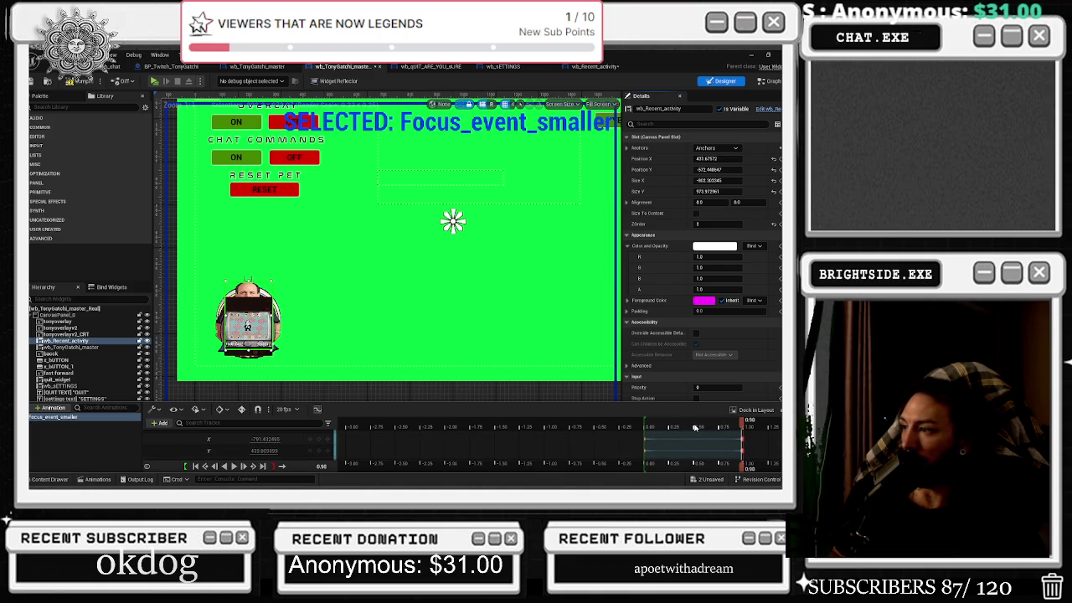
click(708, 225)
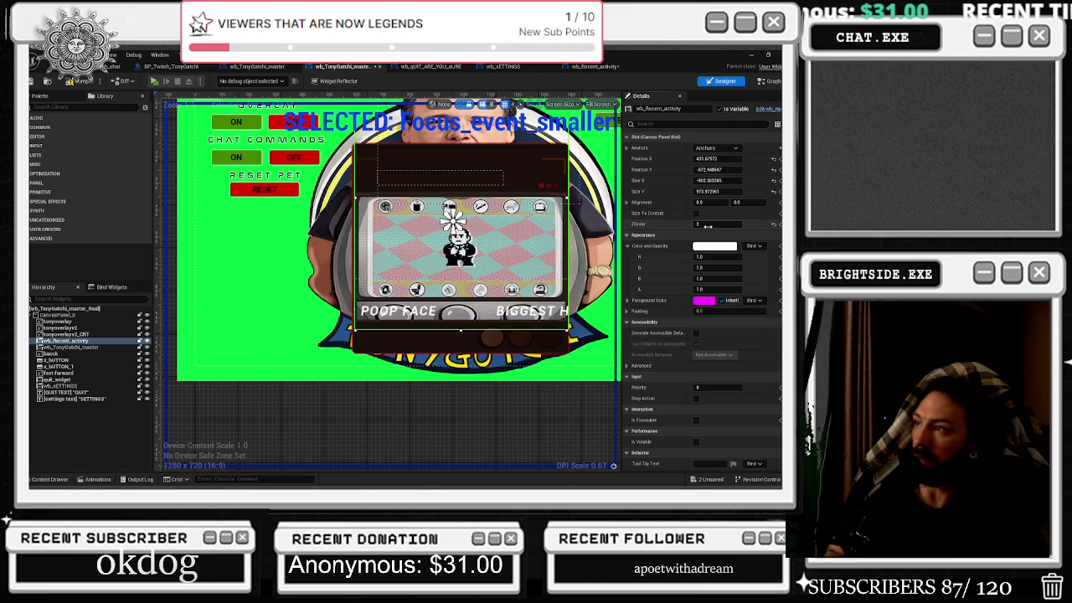
- Return the ZOrder to -1 behind the device and save the asset from the level editor
click(707, 225)
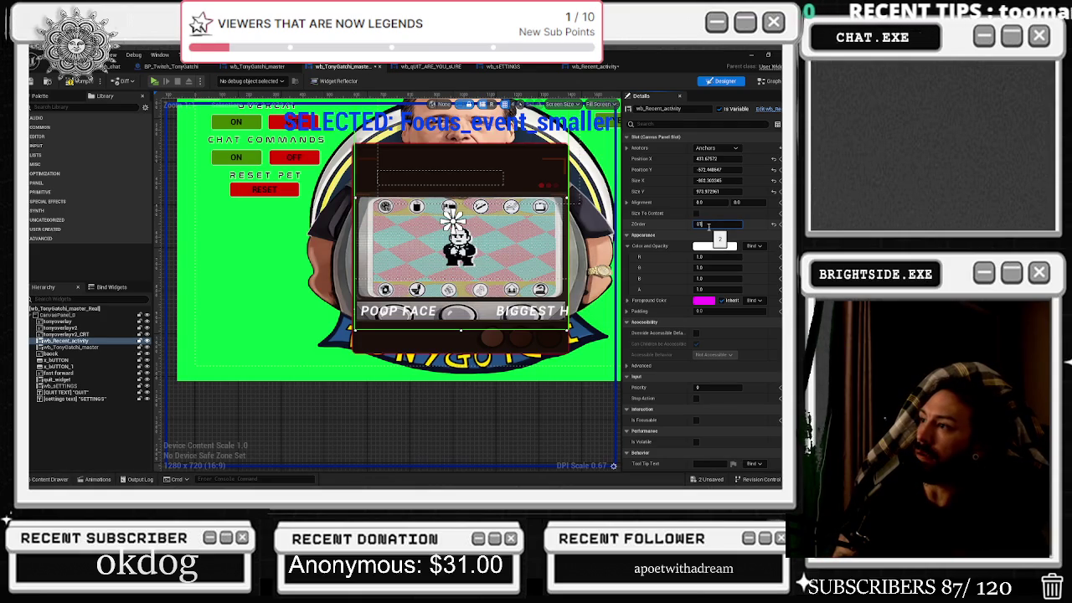
text(-1)
key(Return)
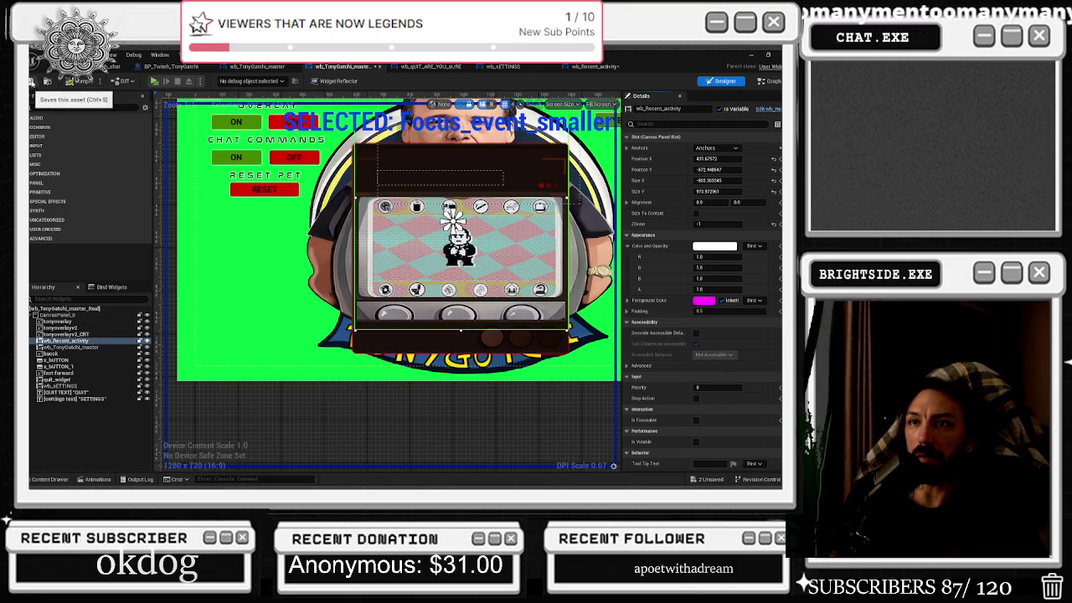
click(113, 66)
click(710, 480)
- Save the selected asset and launch the Standalone preview, staying on its window
click(461, 383)
click(215, 81)
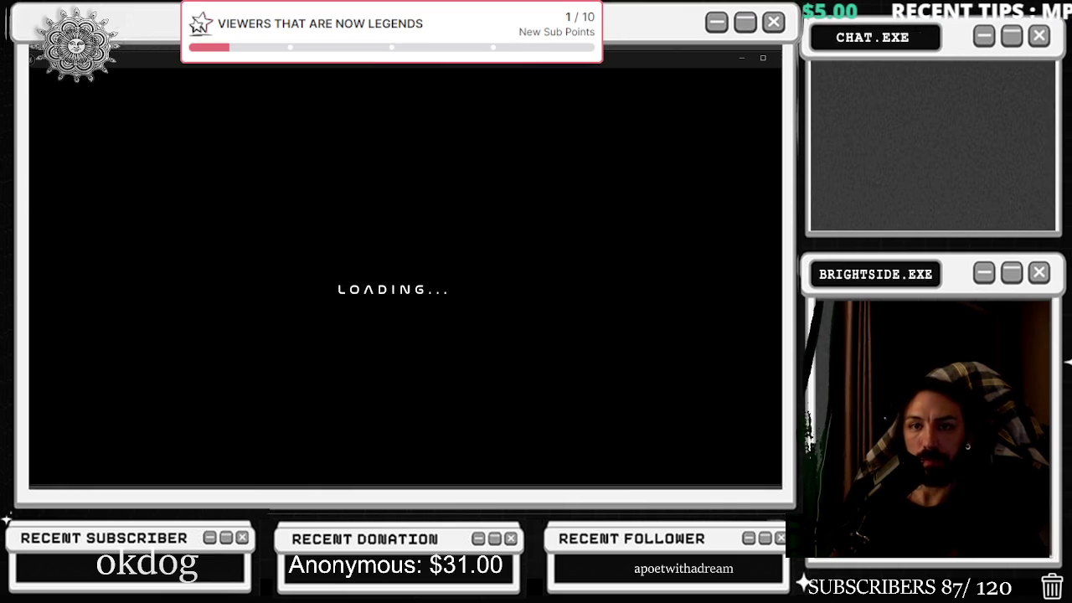
key(alt+Tab)
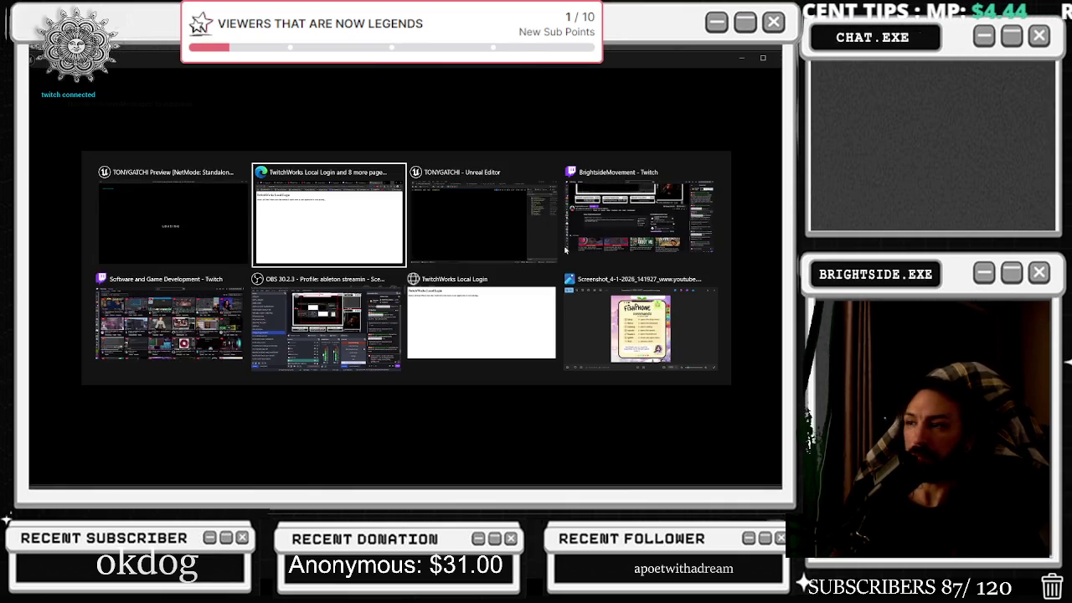
key(Escape)
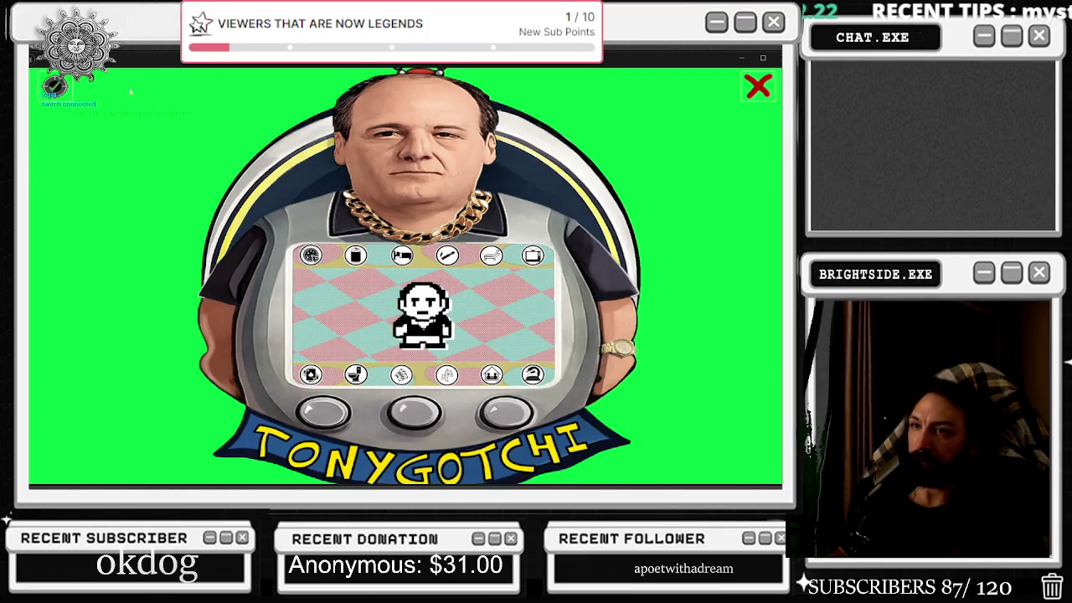
- Open the settings panel in the preview to watch the device shrink lower-left, then close the preview
click(53, 86)
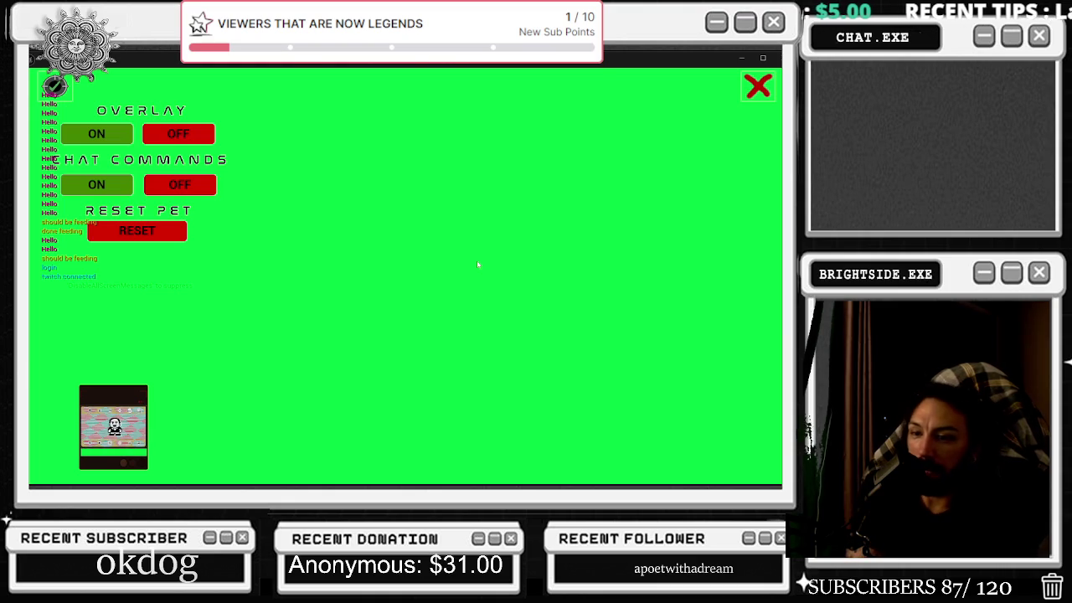
key(Escape)
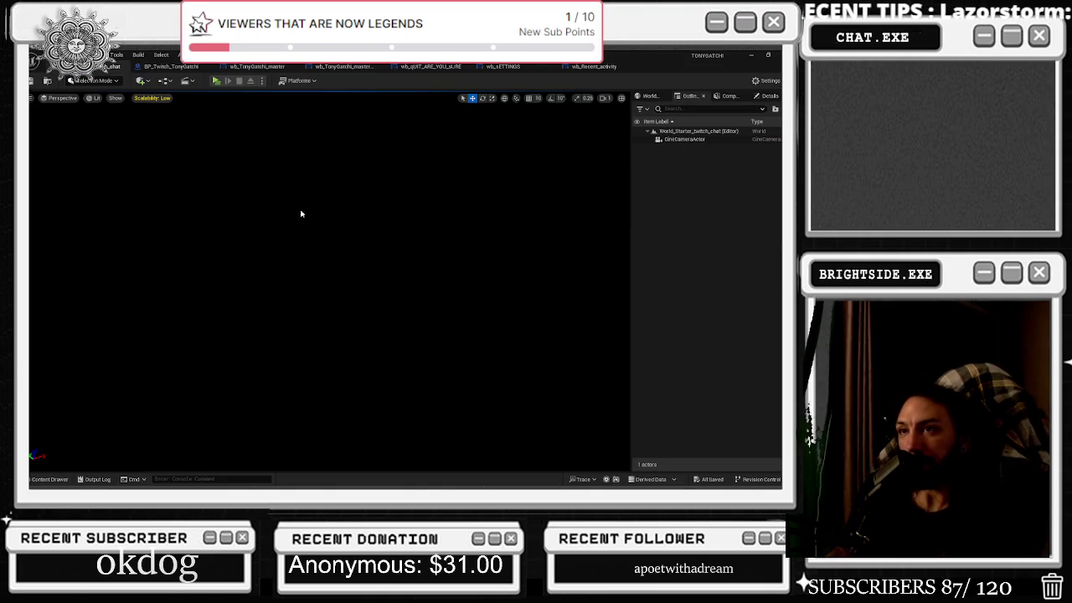
- Look through BP_Twitch_TonyGatchi, wb_Recent_activity and the wb_sETTINGS graph, then return to wb_TonyGatchi_master
click(174, 67)
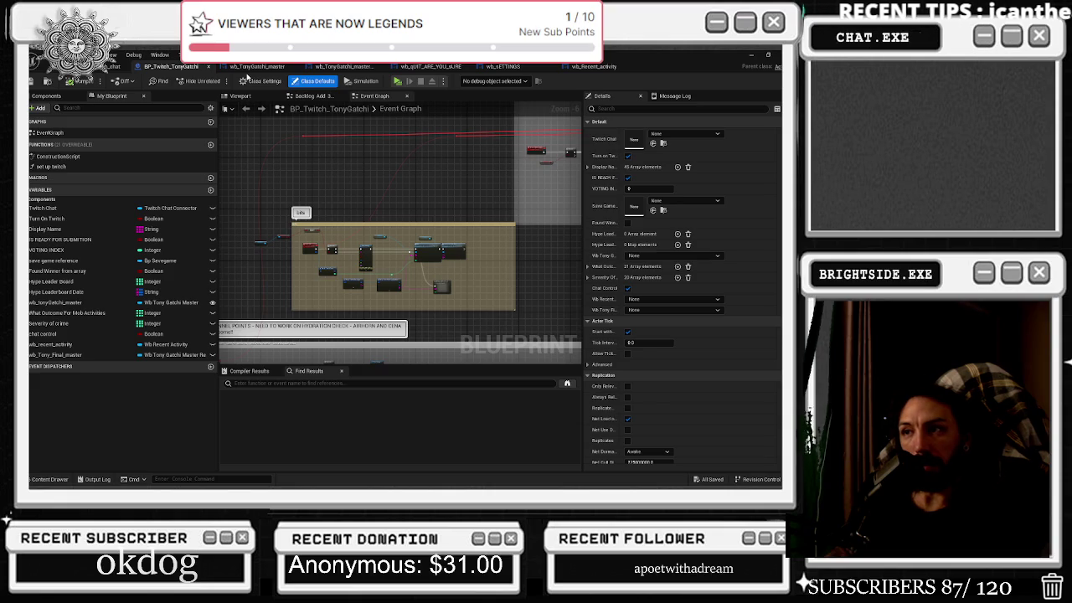
click(593, 66)
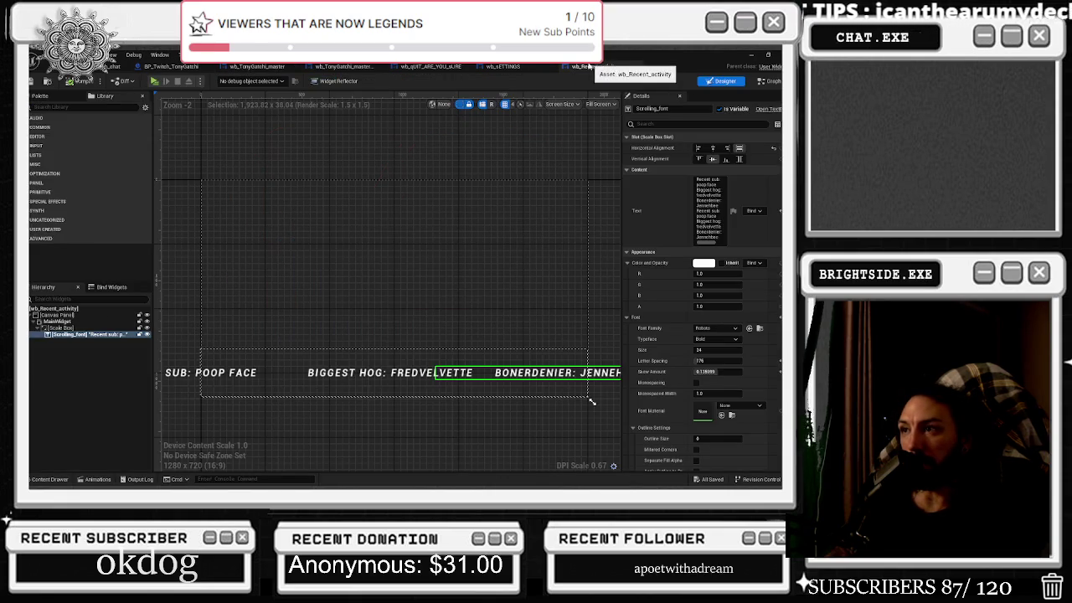
click(503, 66)
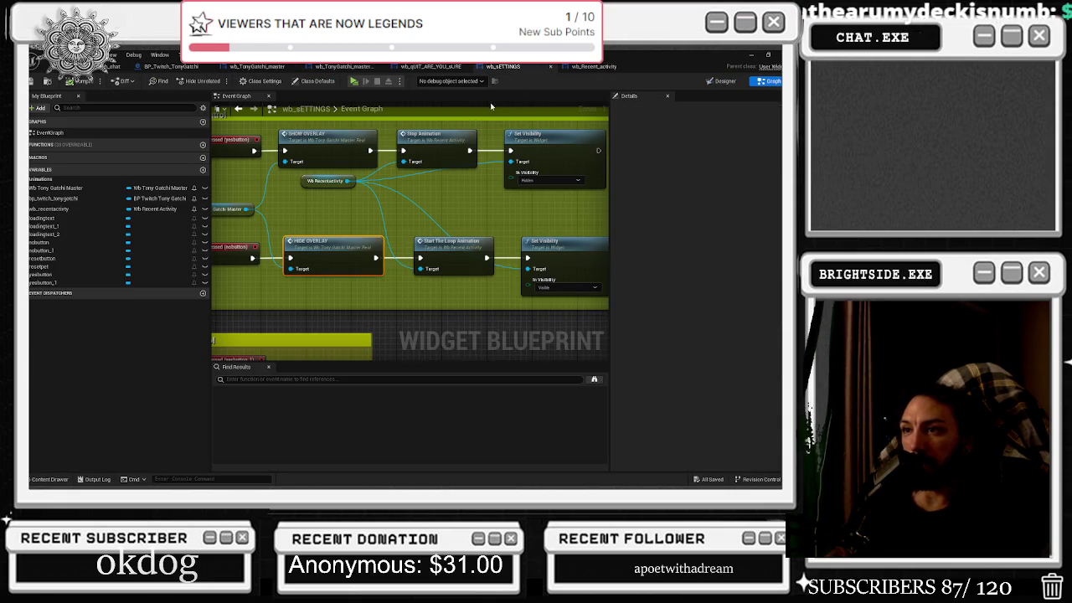
mouse_move(432, 194)
mouse_down()
mouse_move(349, 196)
mouse_move(360, 207)
mouse_up()
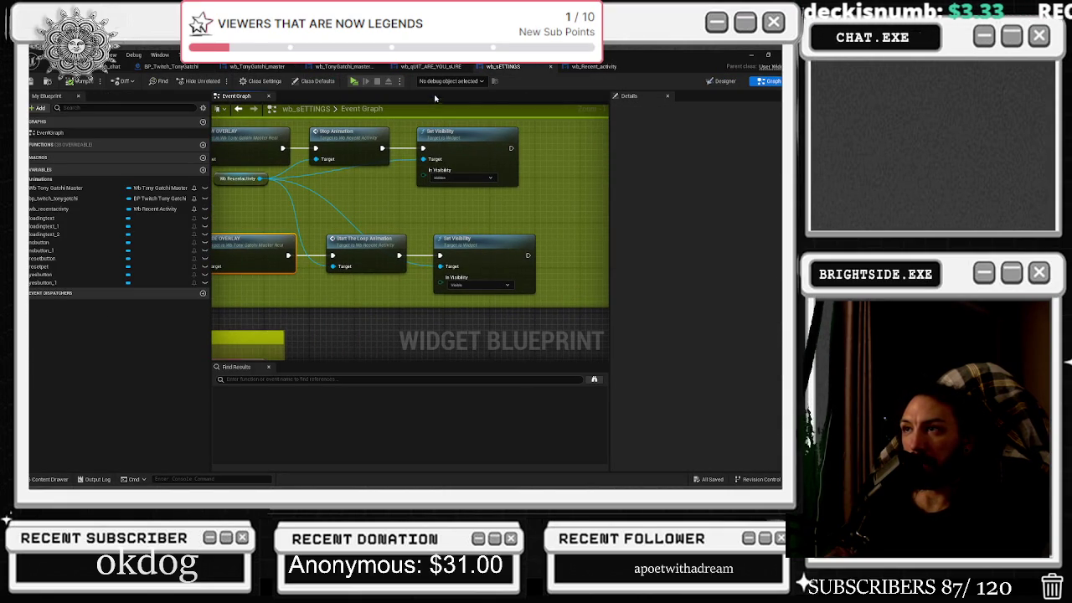
click(428, 67)
click(342, 66)
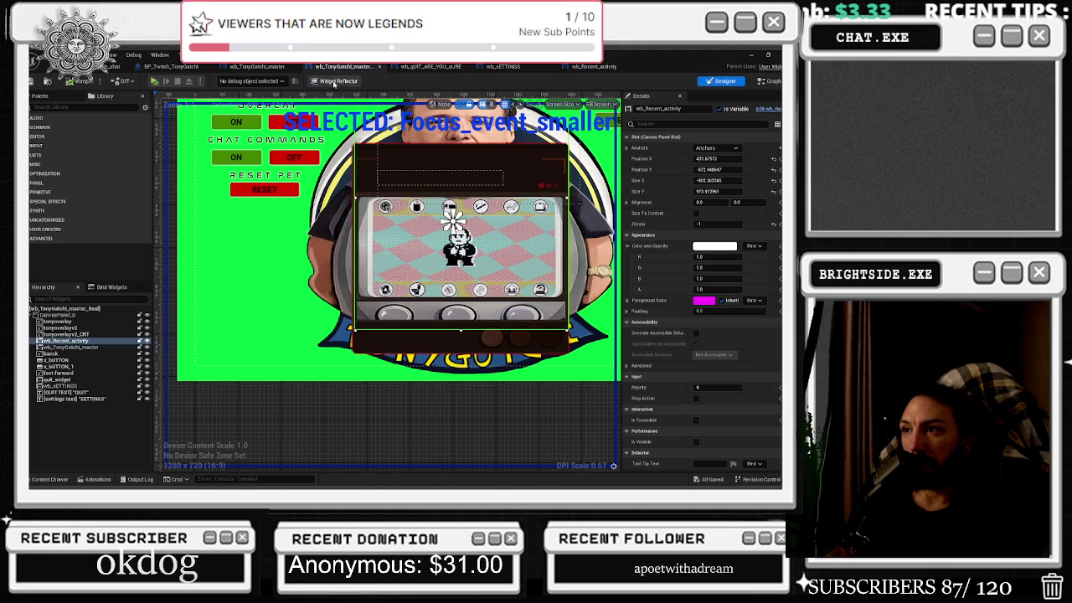
- Scrub through the master widget's shrink animation, undoing an accidental keyframe deletion
click(87, 479)
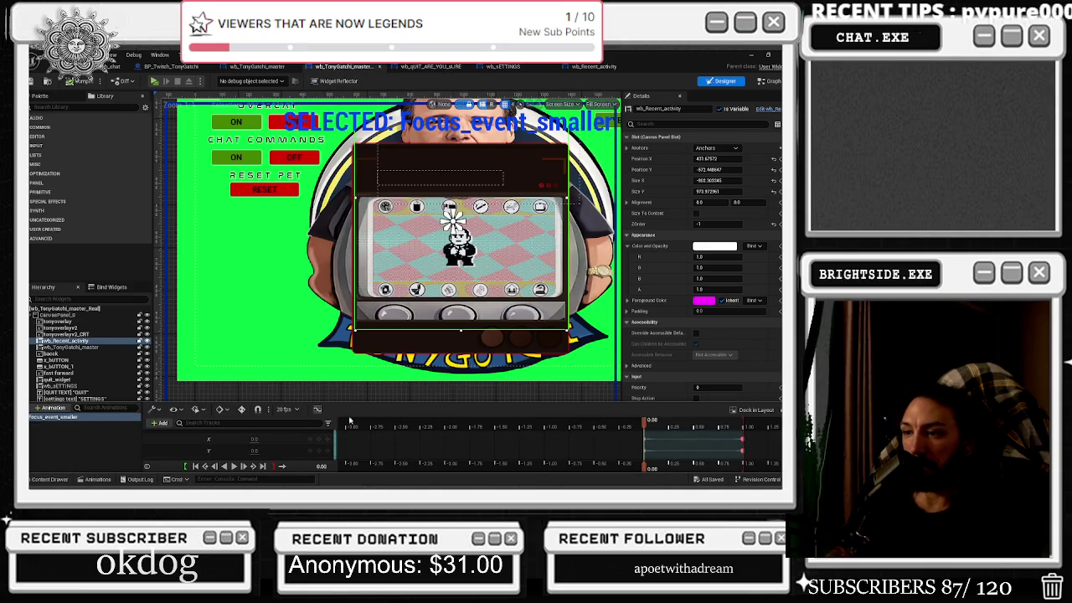
click(684, 426)
mouse_move(685, 425)
mouse_down()
mouse_move(745, 428)
mouse_move(745, 447)
mouse_up()
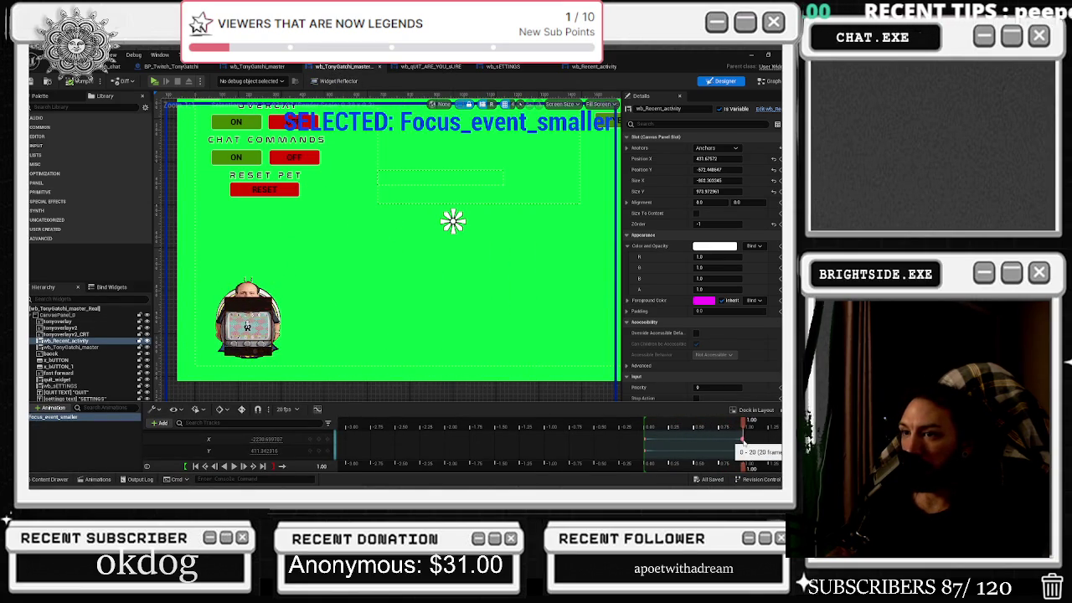
scroll(746, 449, up, 5)
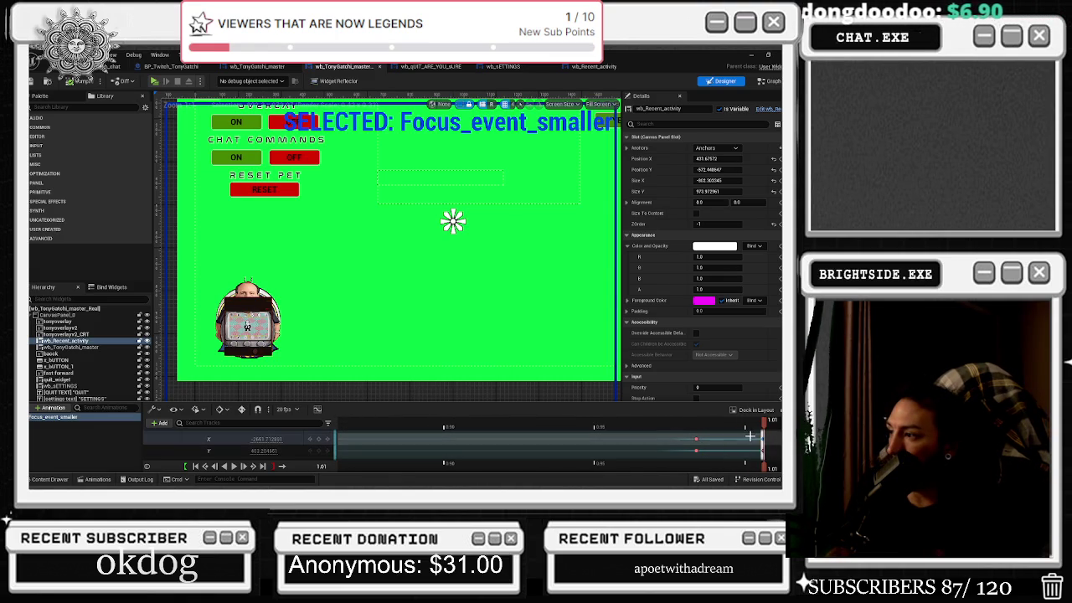
click(766, 450)
key(ctrl+z)
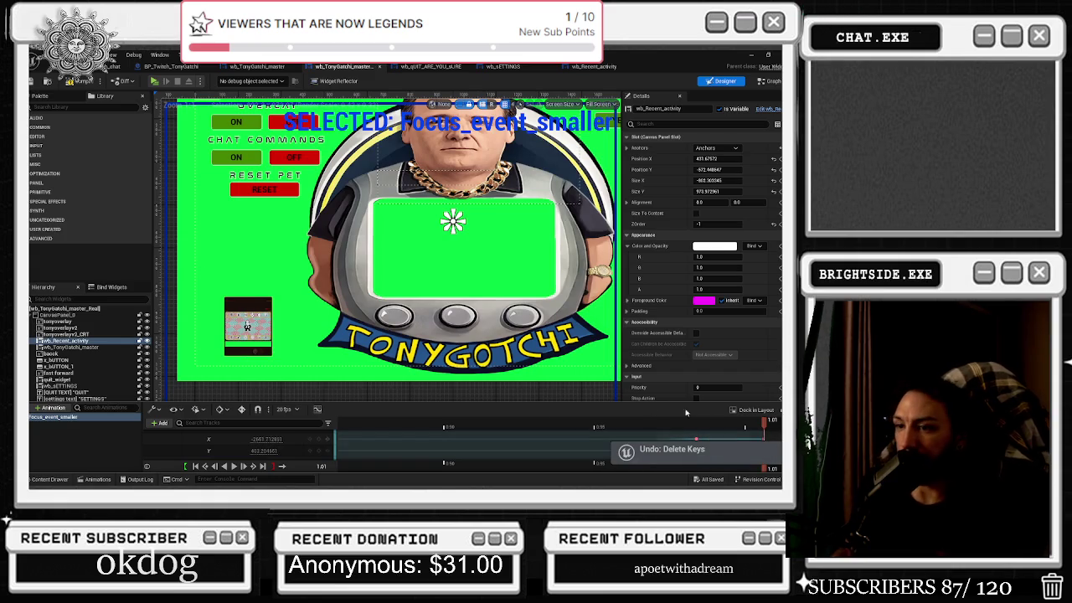
scroll(428, 453, up, 1)
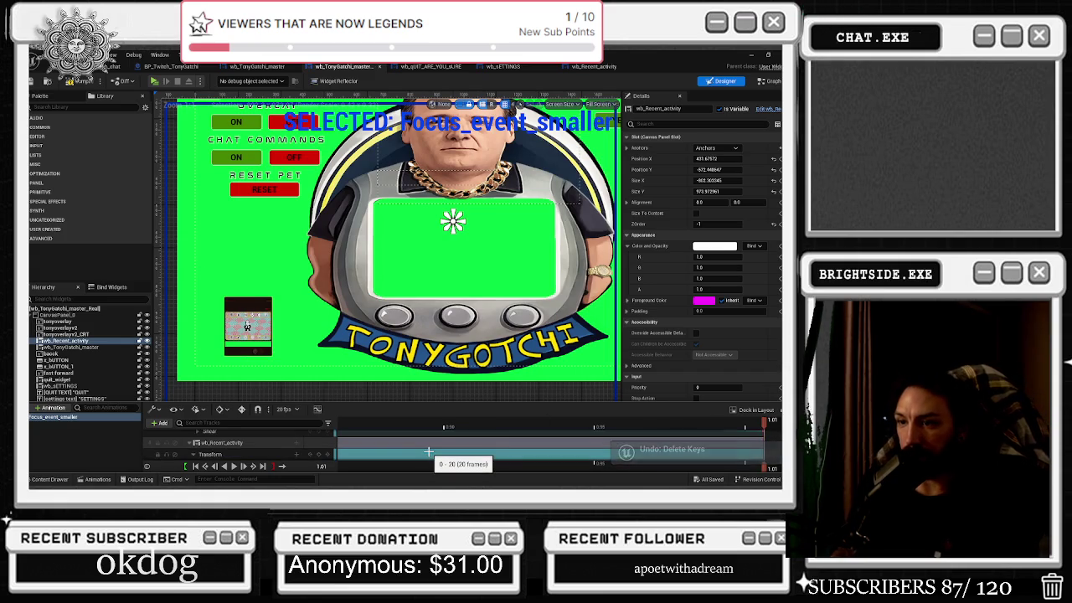
scroll(758, 453, down, 1)
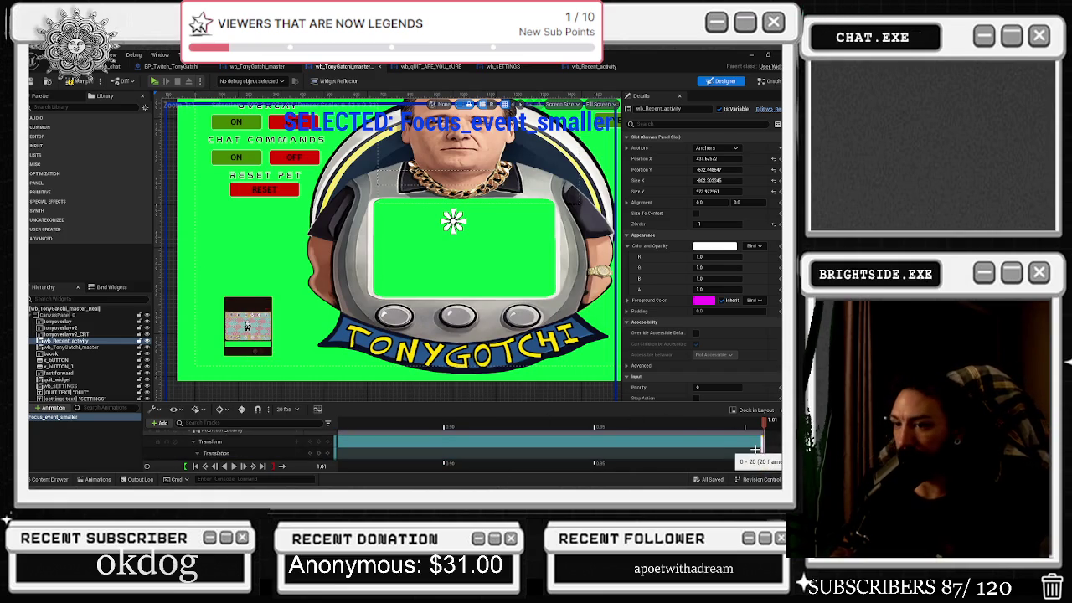
scroll(756, 454, down, 1)
scroll(756, 455, down, 1)
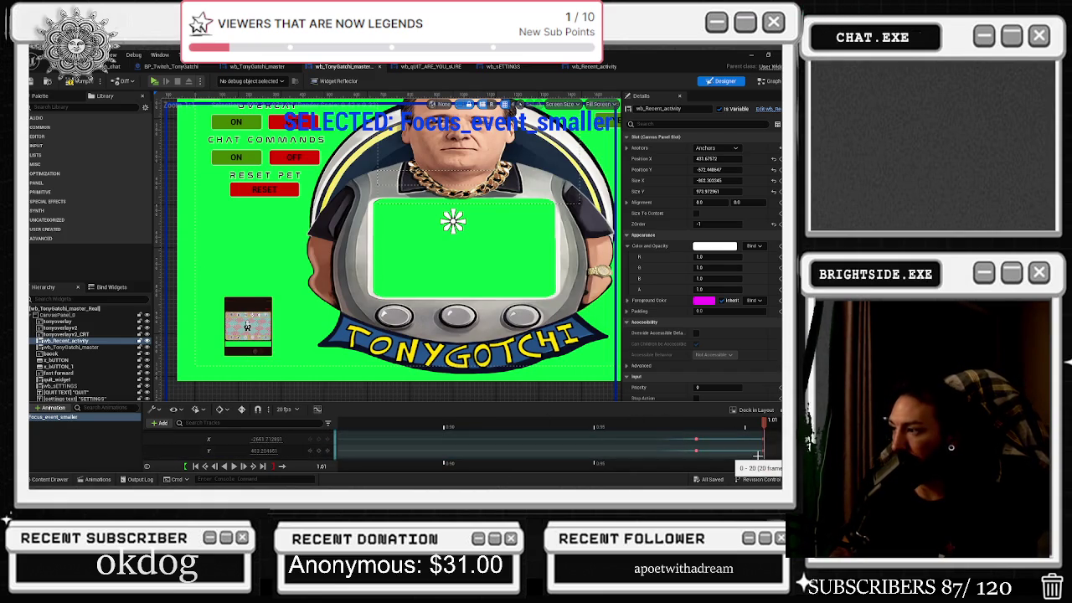
scroll(764, 451, up, 3)
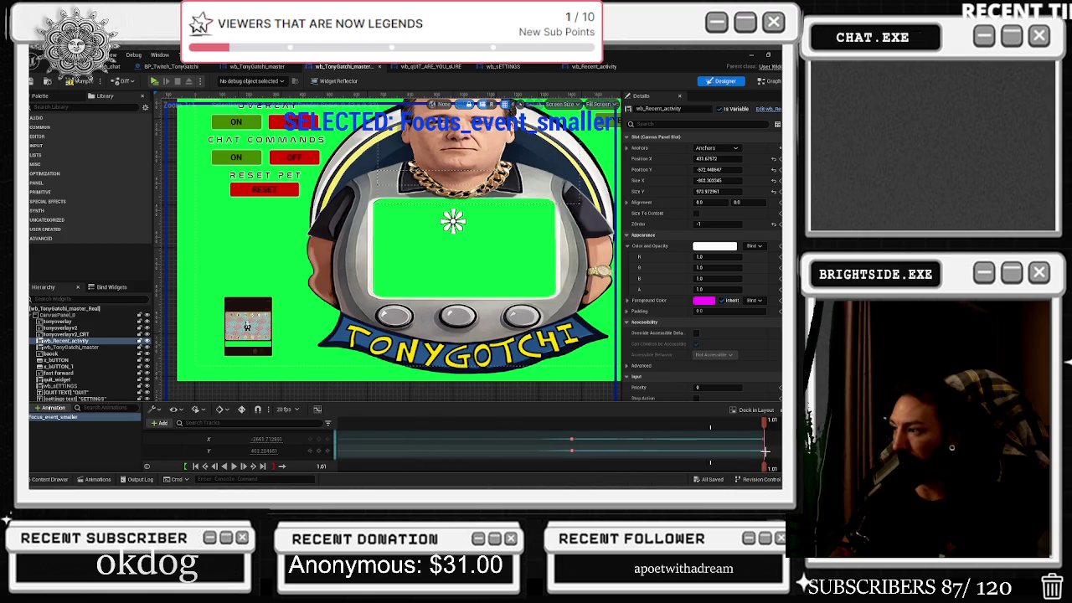
- Drag the end translation keyframes earlier to about 0.50, undoing a stray X keyframe move
drag(762, 451, 714, 452)
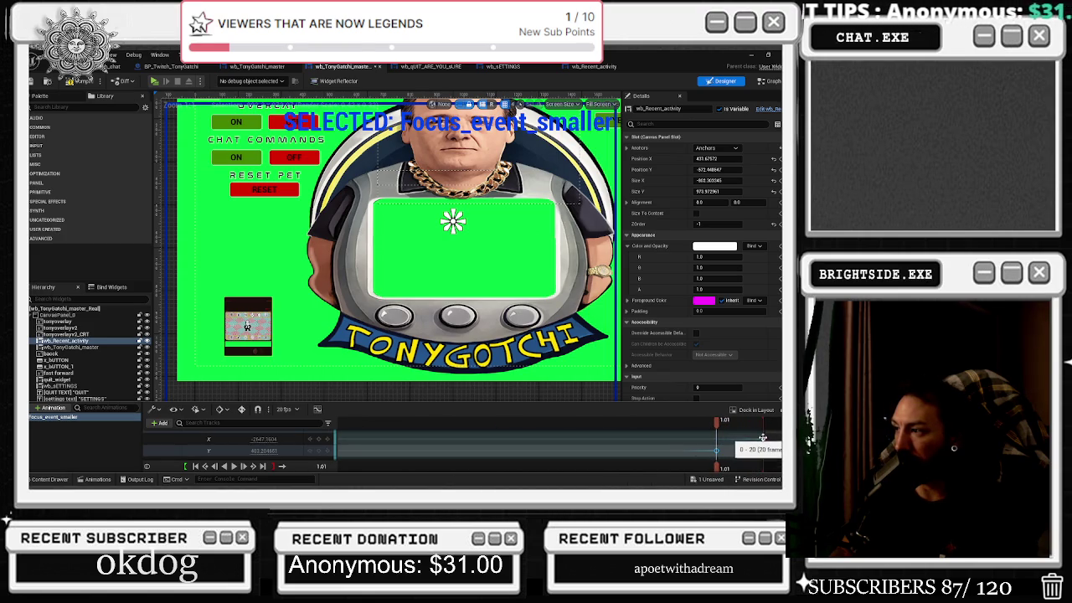
key(super)
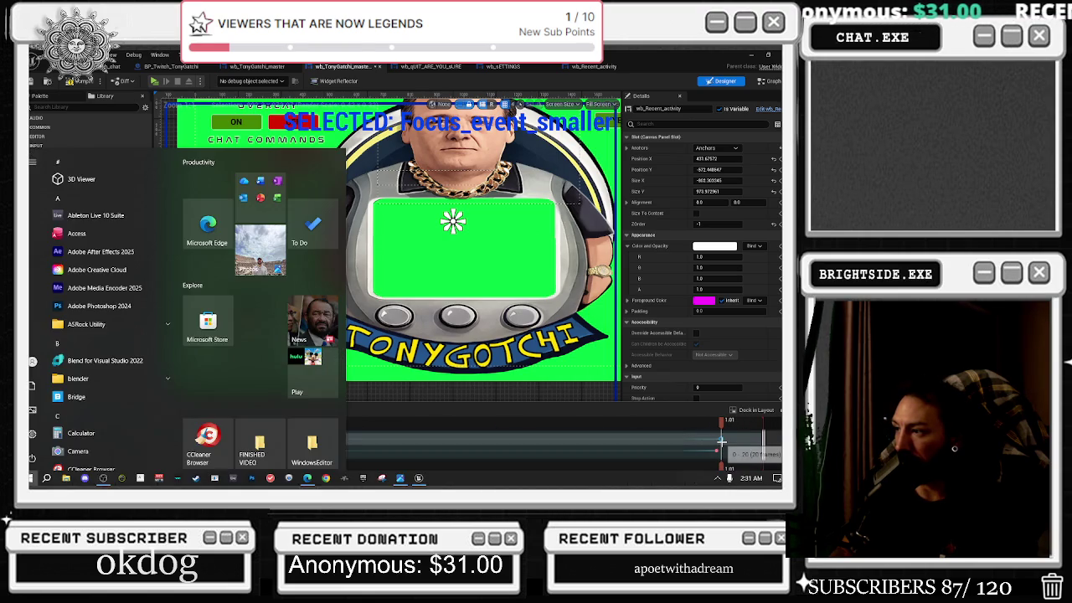
key(super)
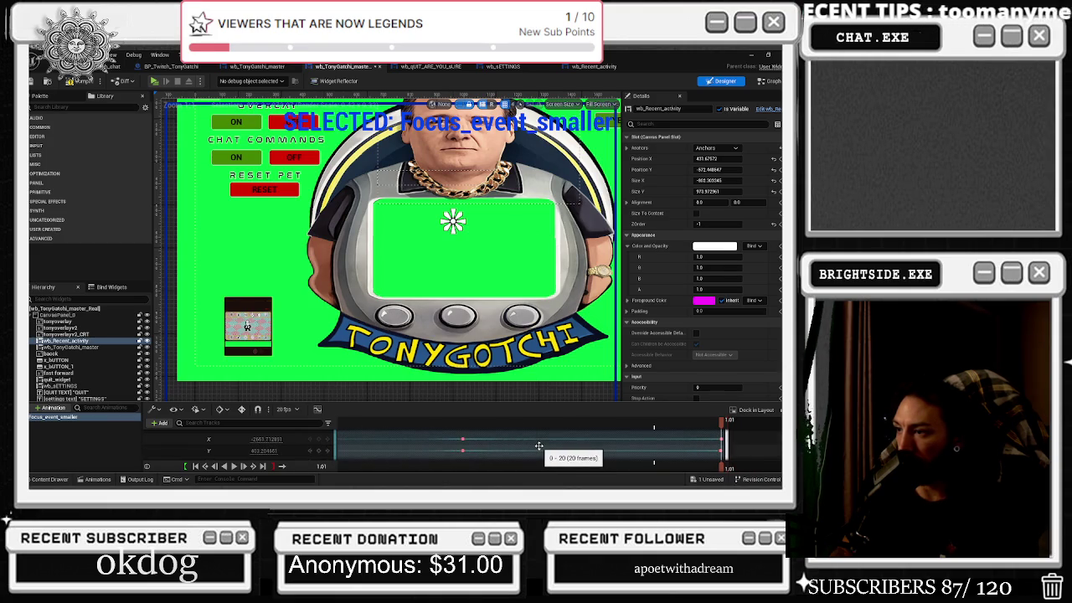
drag(463, 439, 483, 439)
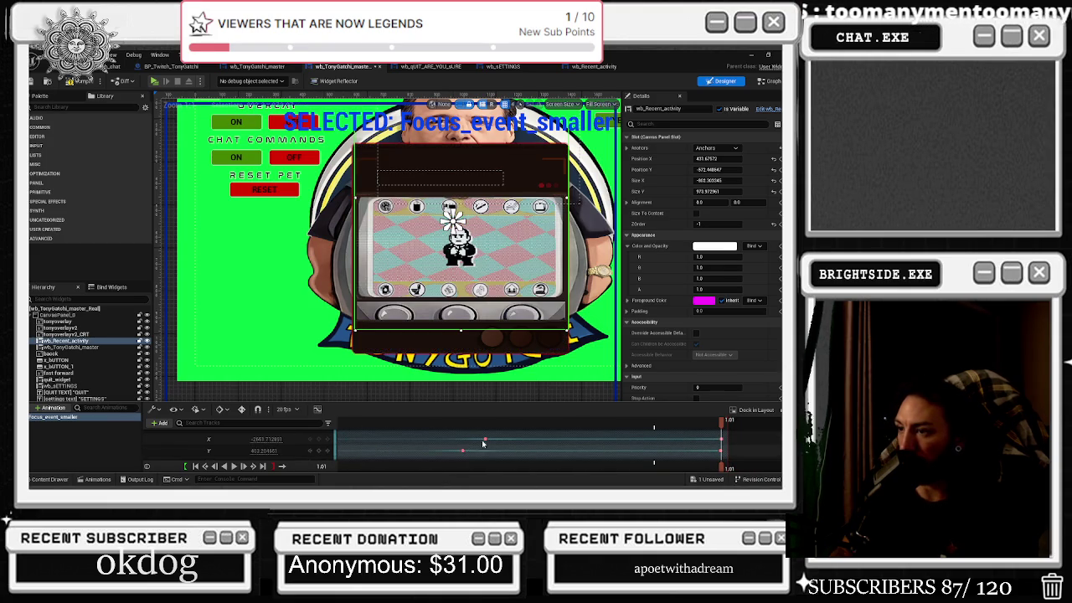
key(ctrl+z)
key(ctrl+z)
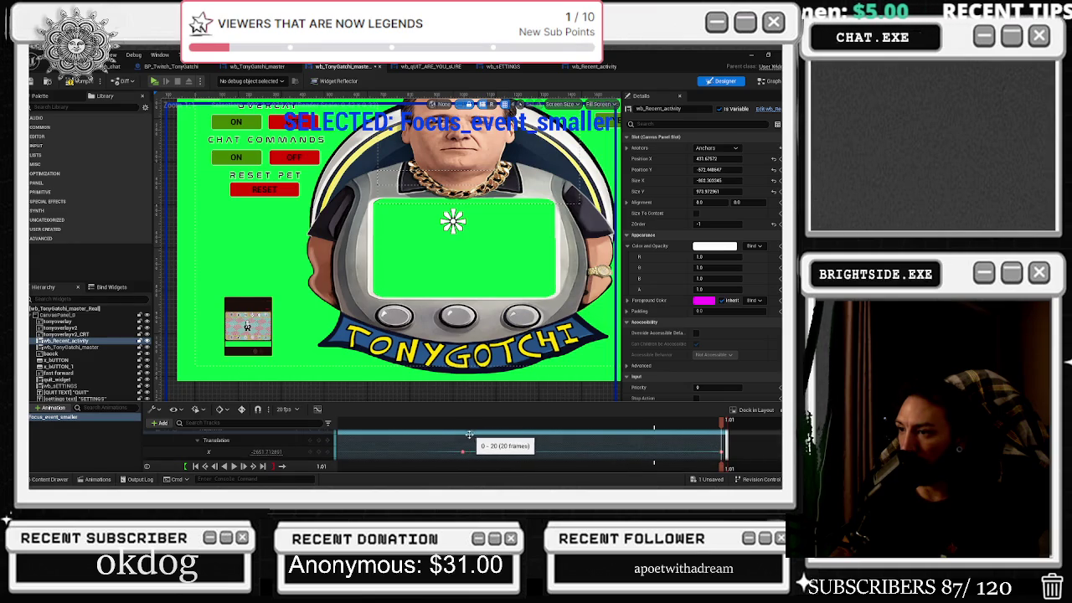
scroll(465, 437, down, 1)
- Scrub the Focus_event_smaller shrink from start to end to preview it
click(463, 440)
scroll(463, 441, up, 1)
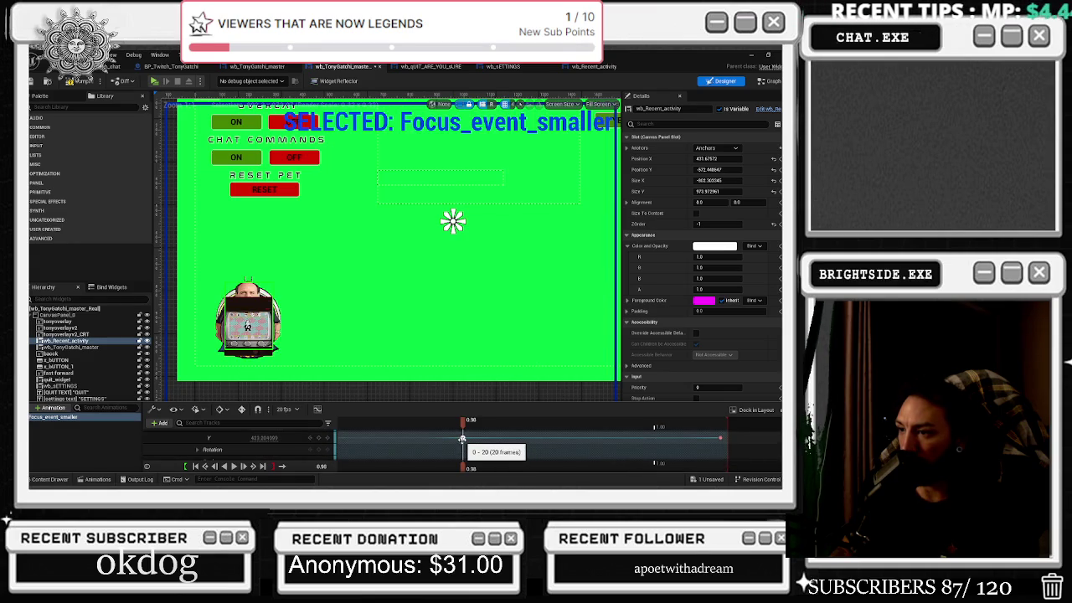
click(726, 420)
key(ctrl+z)
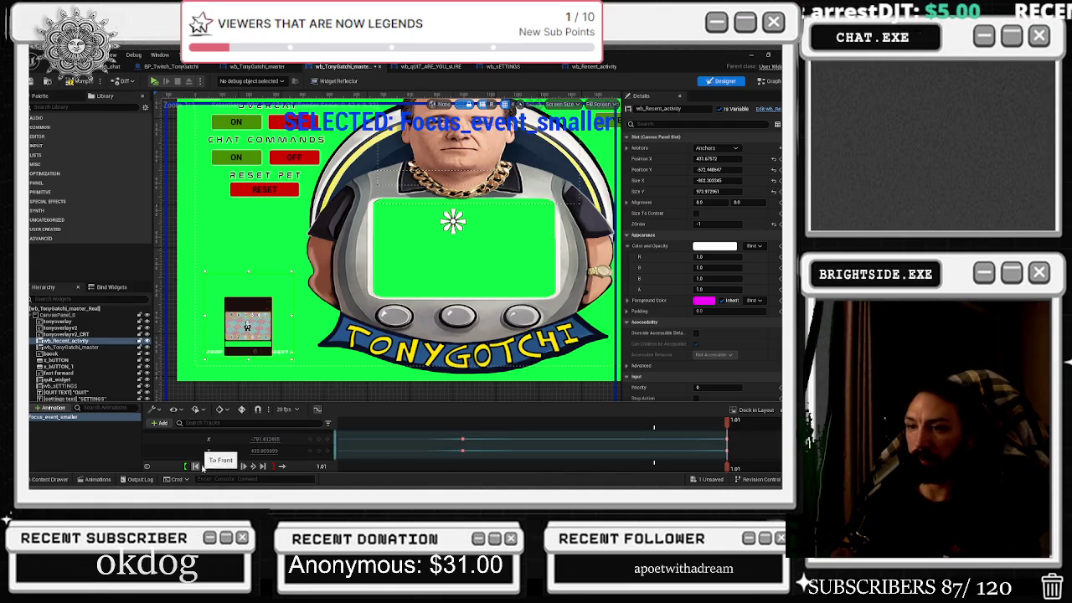
drag(391, 425, 724, 423)
scroll(708, 433, up, 2)
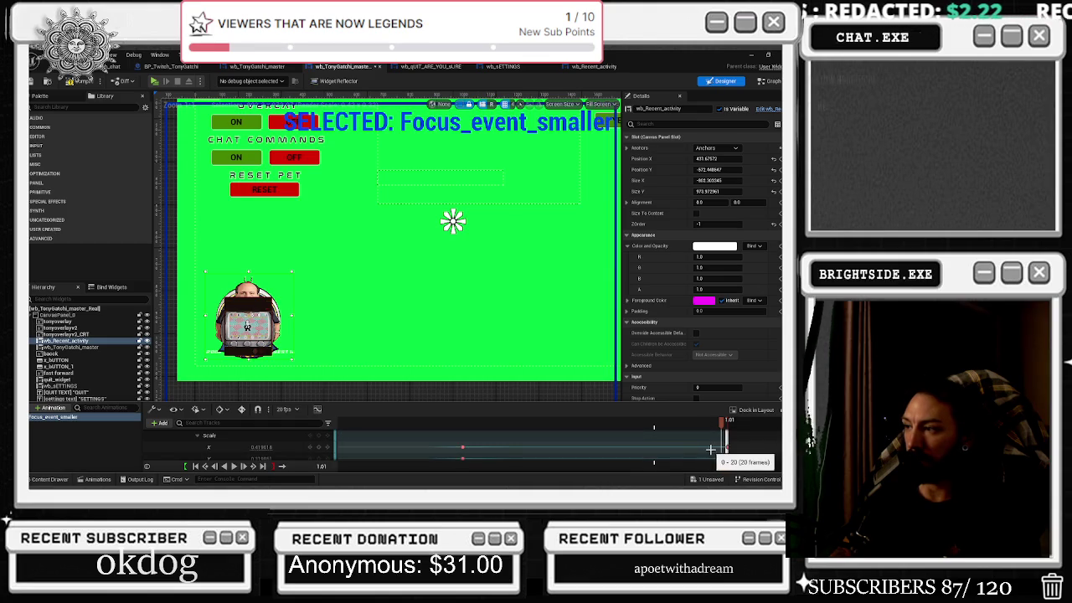
- Delete the middle Scale keyframes on both rows, leaving the end scale near 0.24 by 0.25
click(728, 448)
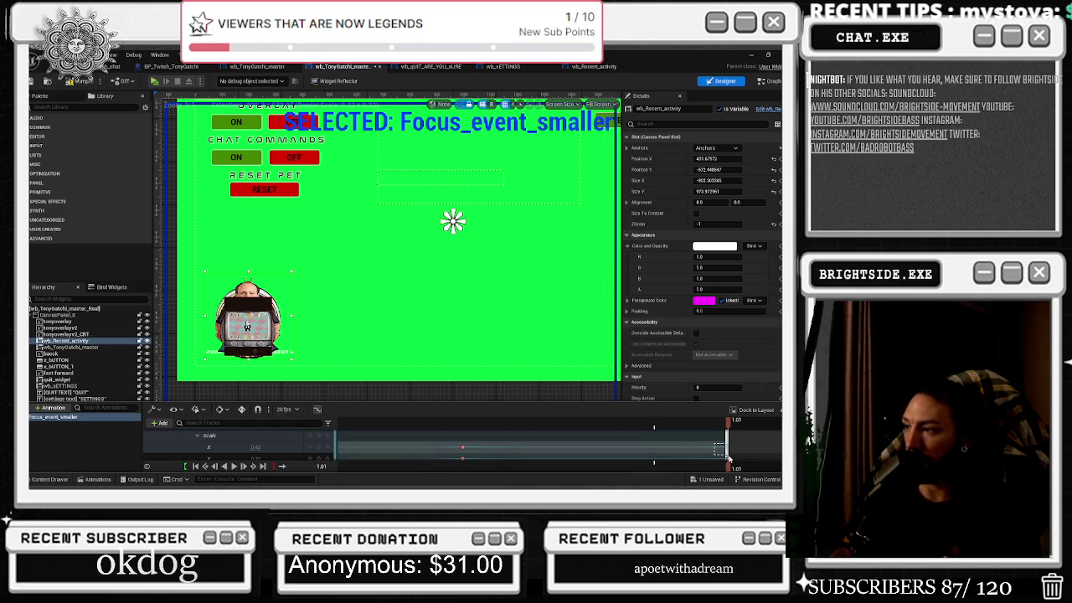
key(Delete)
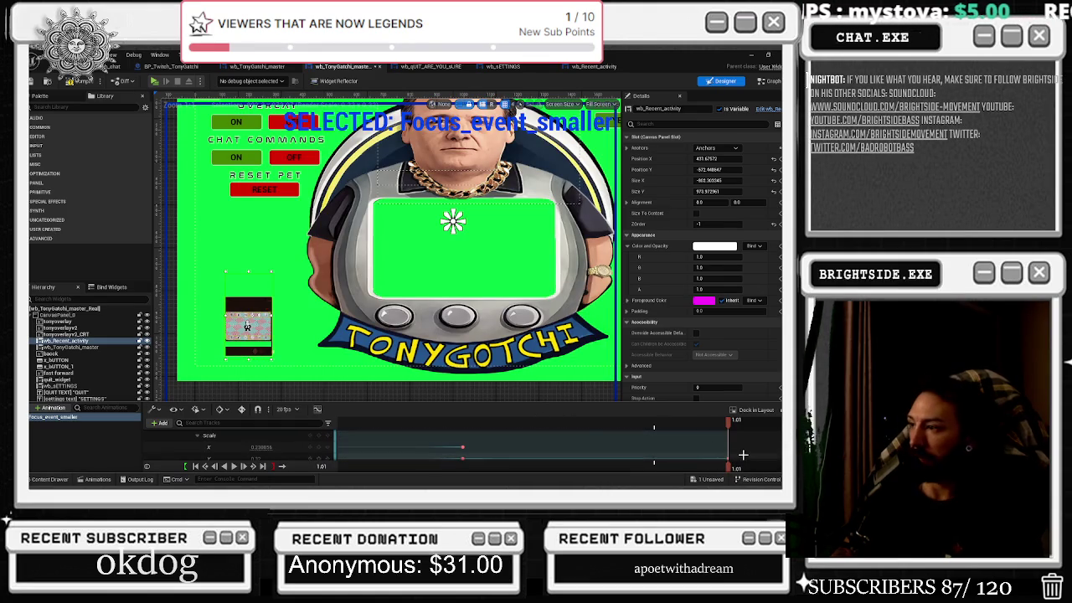
key(ctrl+z)
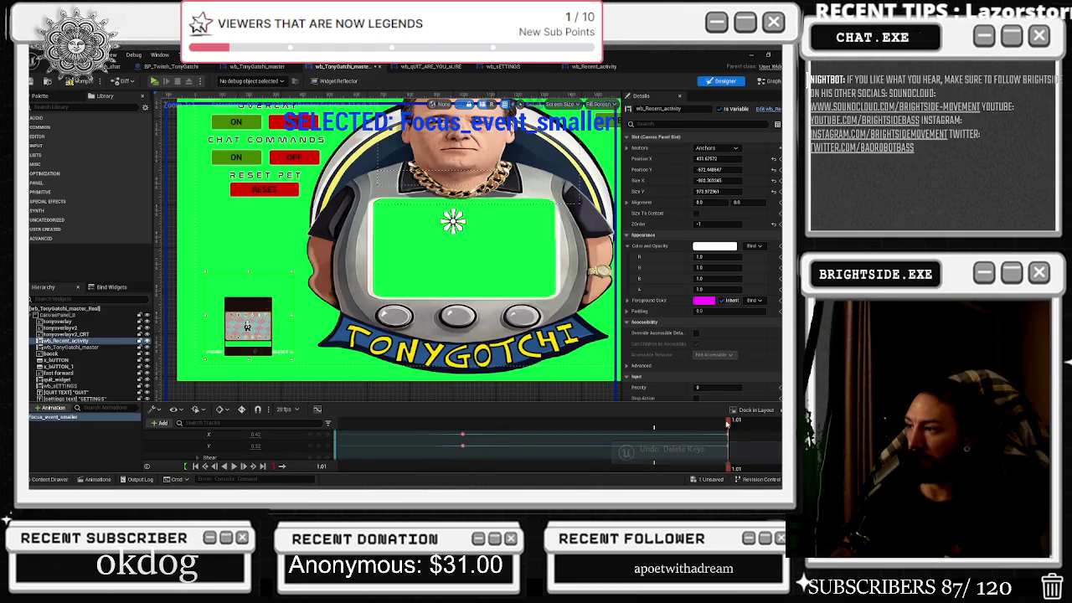
key(Delete)
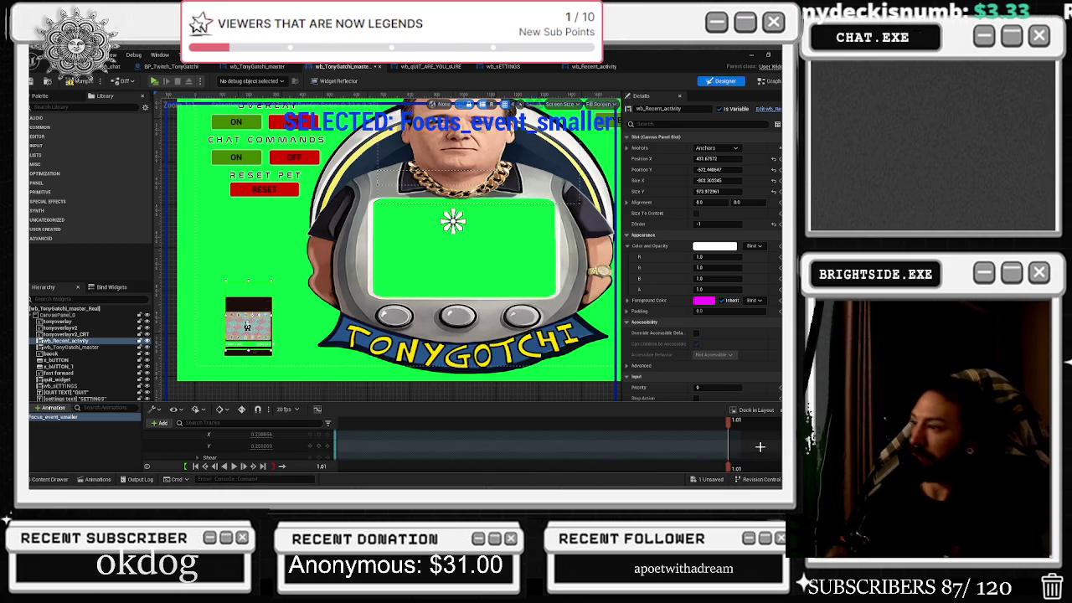
click(729, 450)
- Scrub and play the retimed shrink animation to check it
mouse_move(729, 450)
mouse_down()
mouse_move(469, 427)
mouse_move(736, 419)
mouse_move(409, 412)
mouse_move(478, 419)
mouse_move(376, 421)
mouse_move(453, 417)
mouse_move(432, 414)
mouse_up()
scroll(478, 419, down, 3)
scroll(358, 438, down, 1)
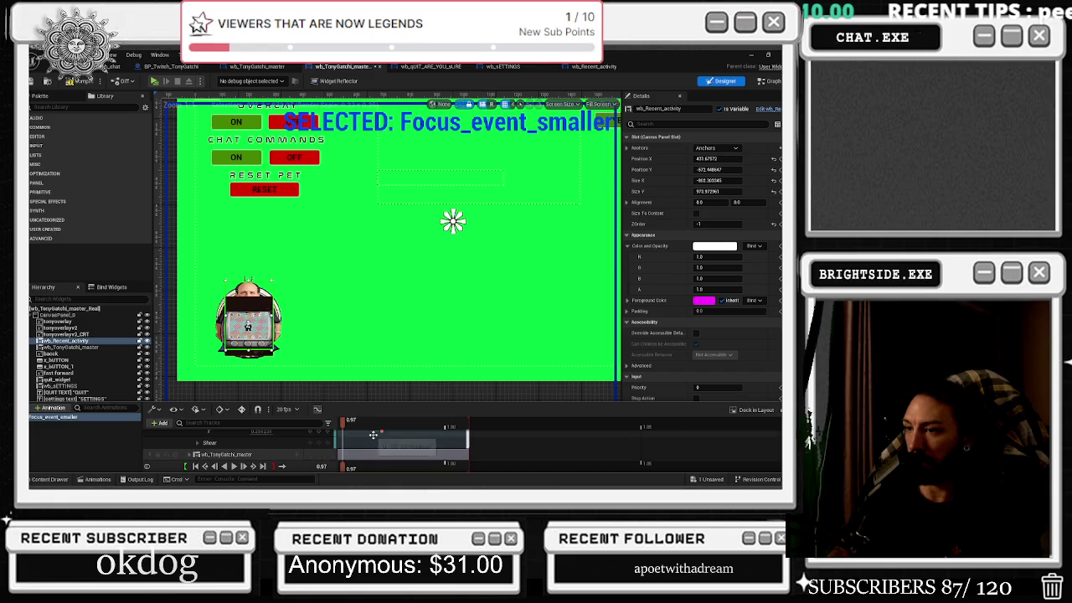
key(space)
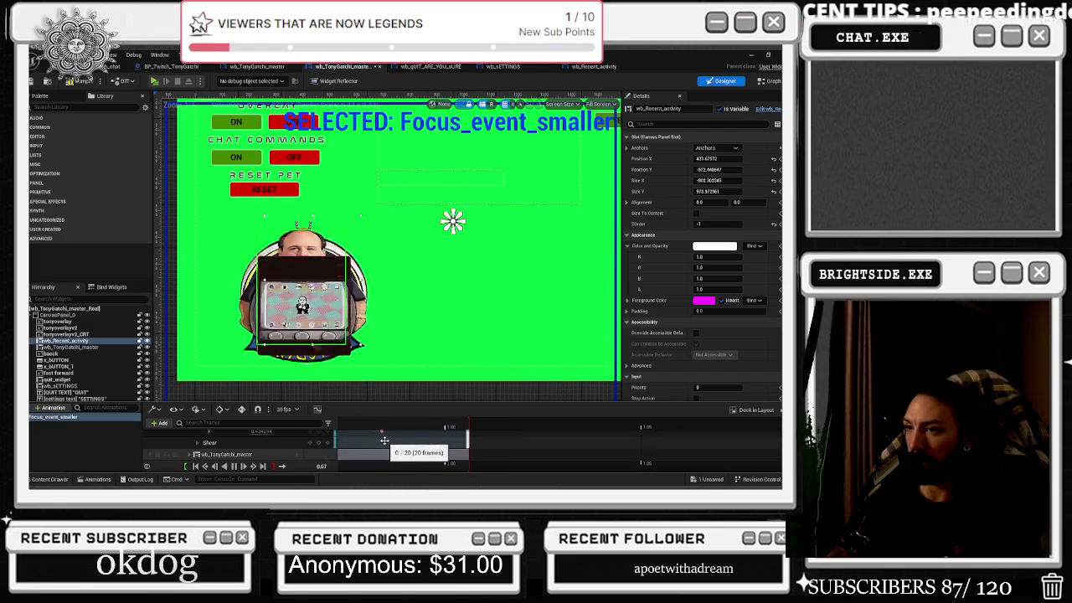
scroll(389, 445, down, 1)
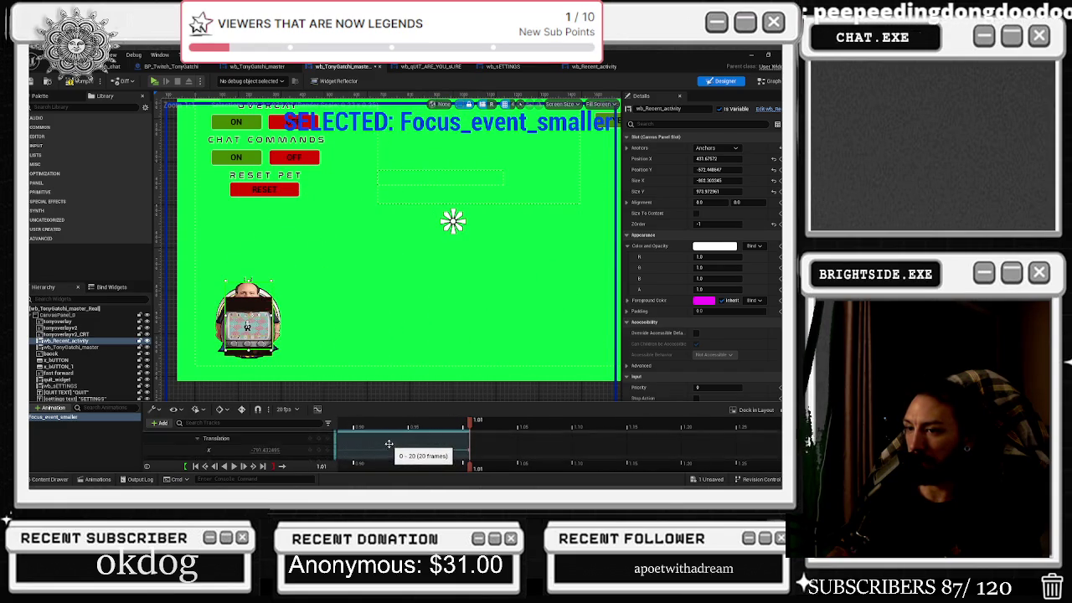
- Select the wb_Recent_activity section, compile the master widget and start a test play
click(396, 449)
drag(410, 421, 385, 421)
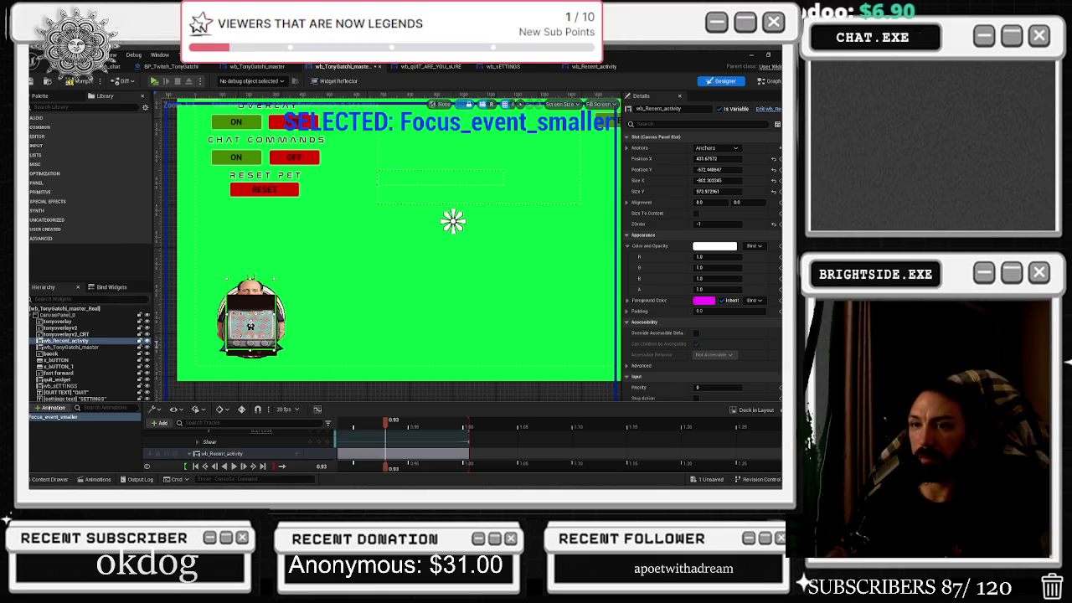
click(72, 81)
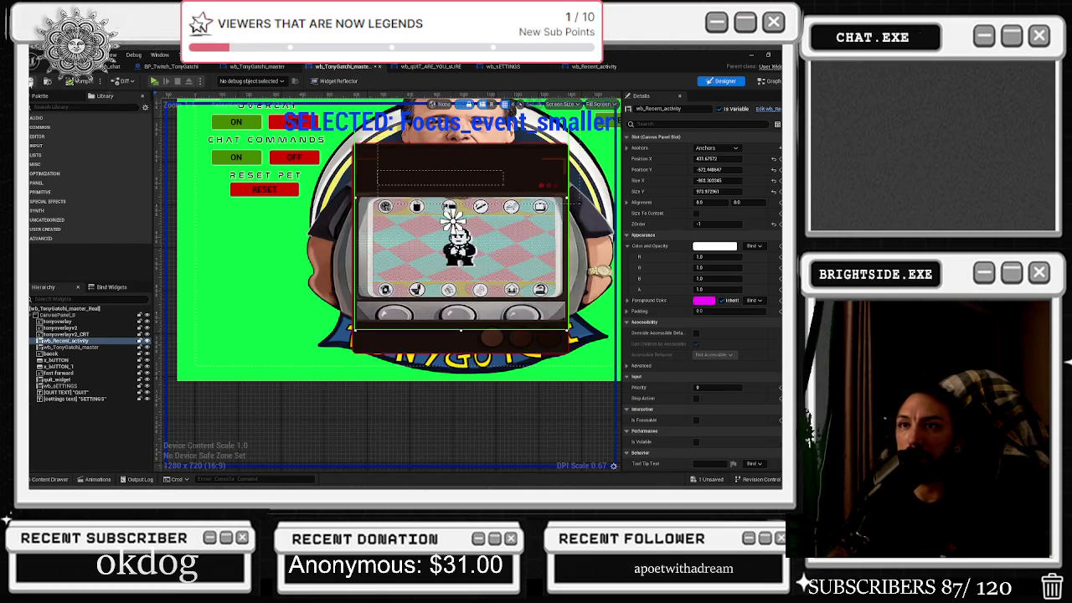
click(154, 81)
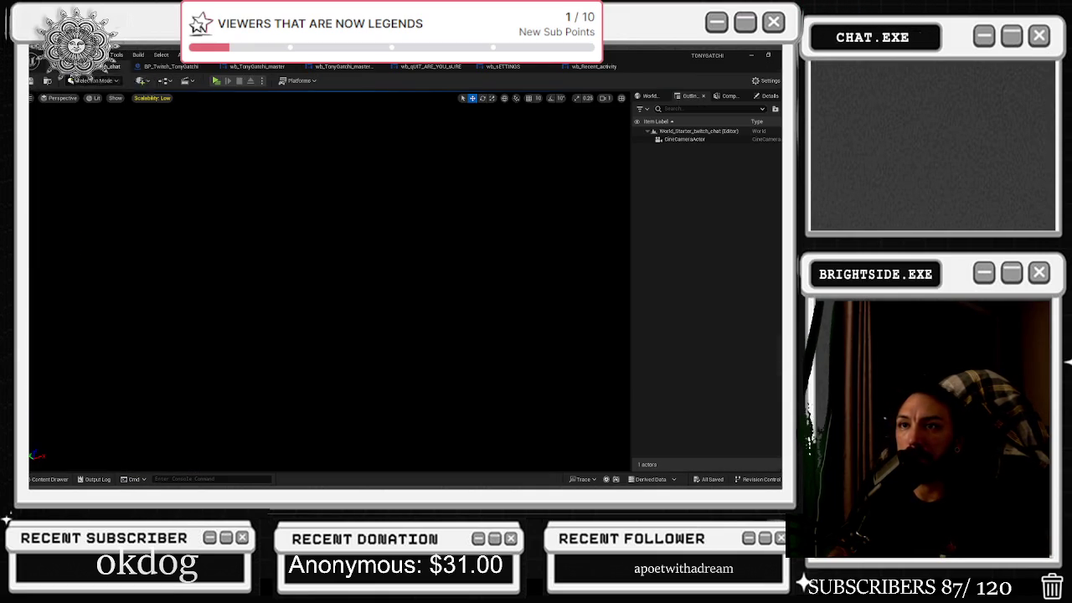
- Run the overlay as a Standalone Game and check the full-size TONYGOTCHI device preview
click(220, 80)
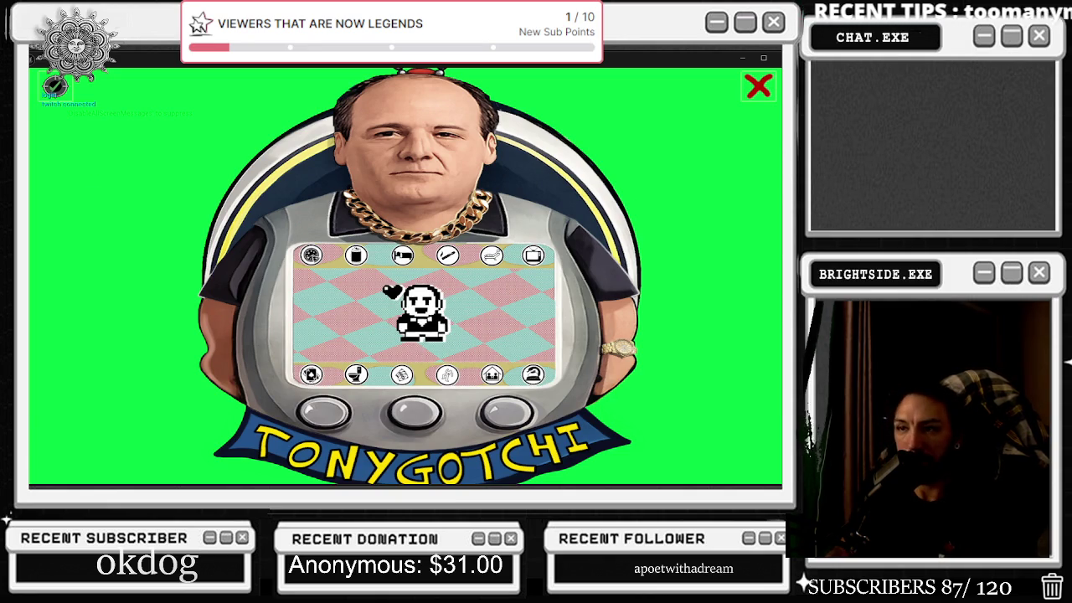
key(alt+Tab)
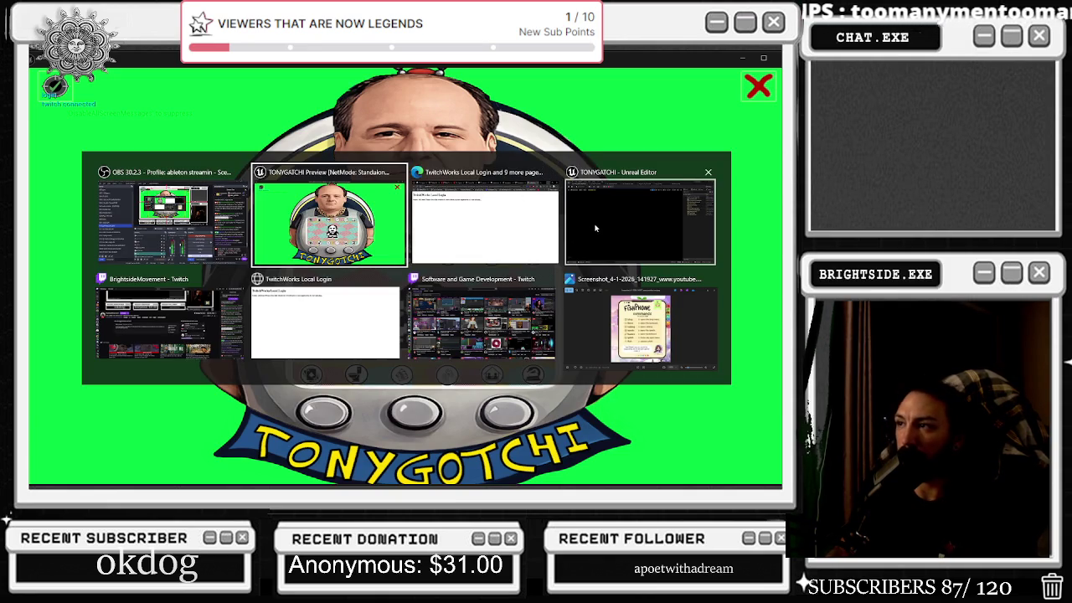